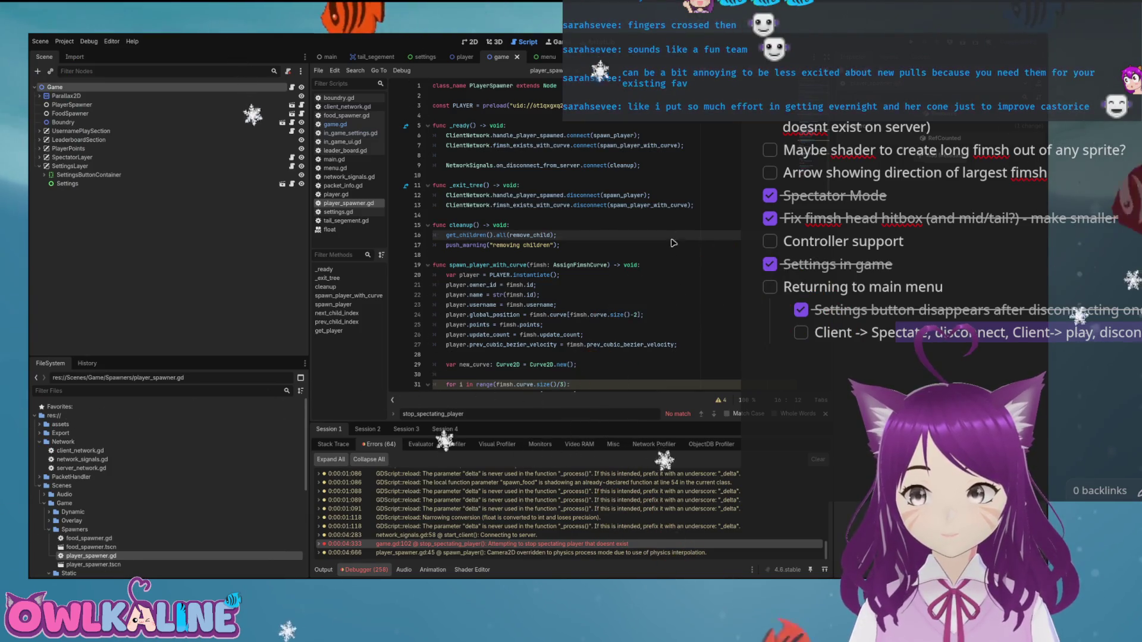
Review Session 3's errors, jumping to the spawn_player and stop_spectating_player source lines, then view Session 1's log.
click(668, 266)
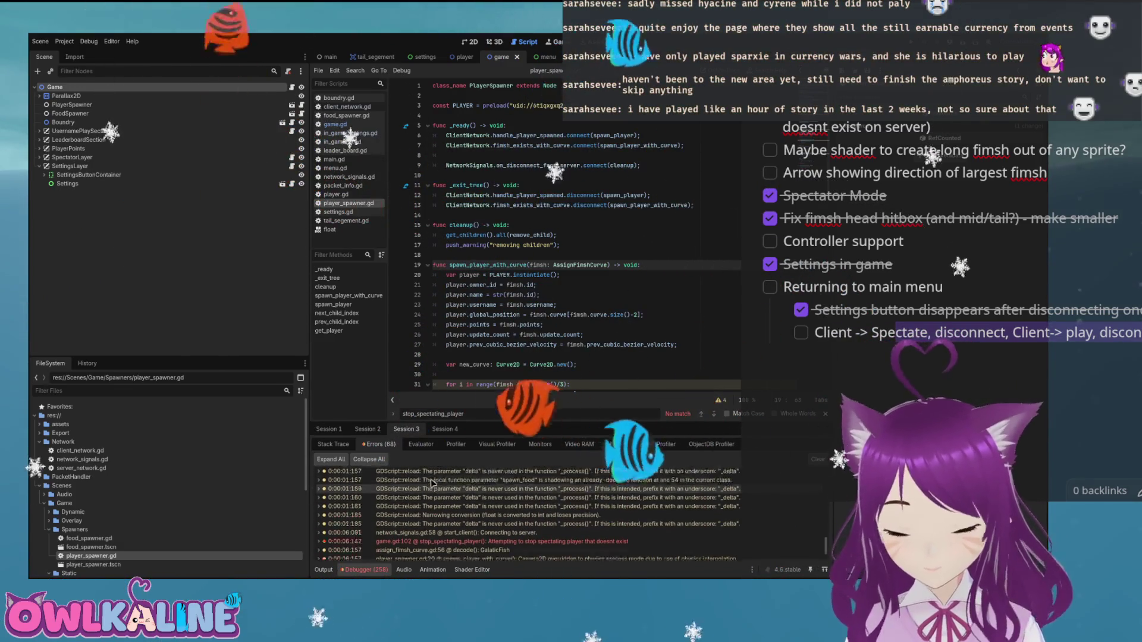
click(409, 431)
click(538, 524)
click(535, 509)
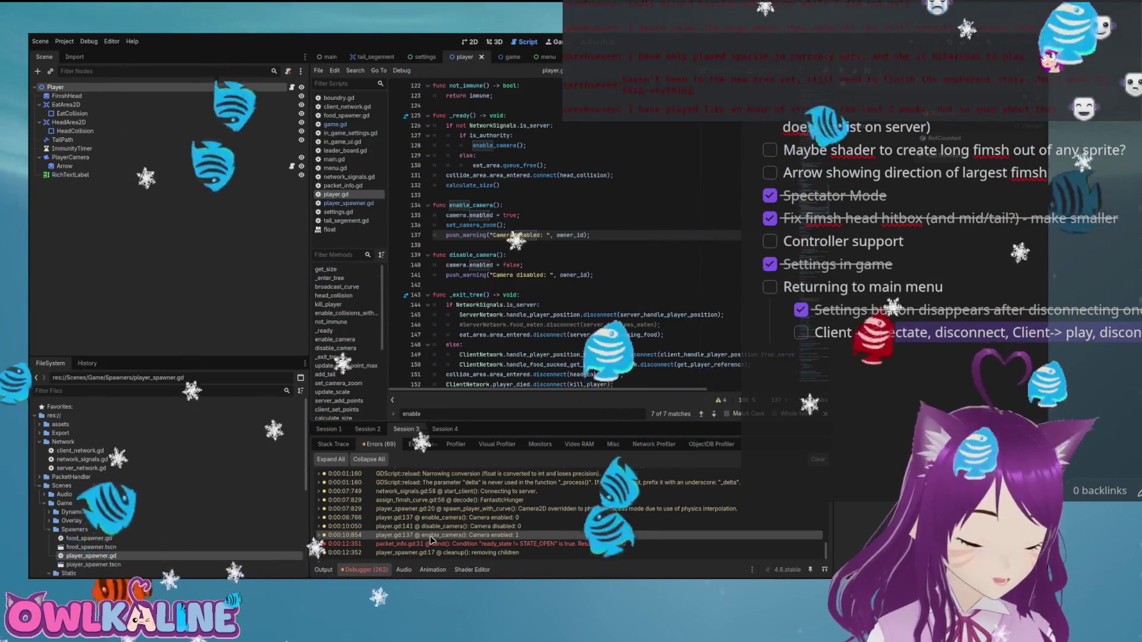
click(329, 429)
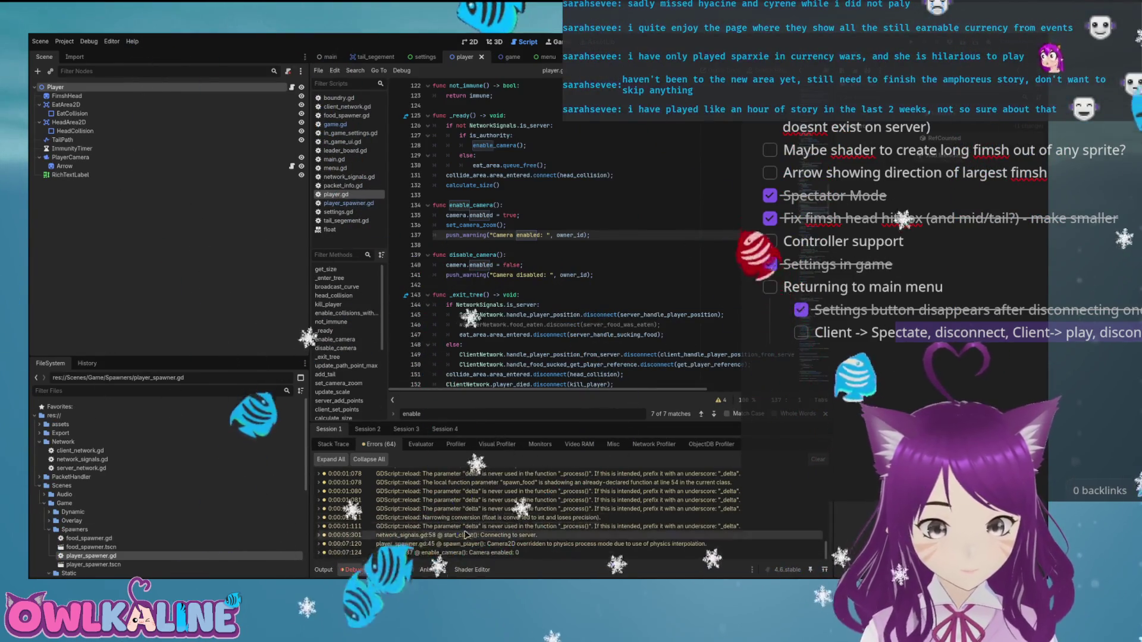
click(406, 428)
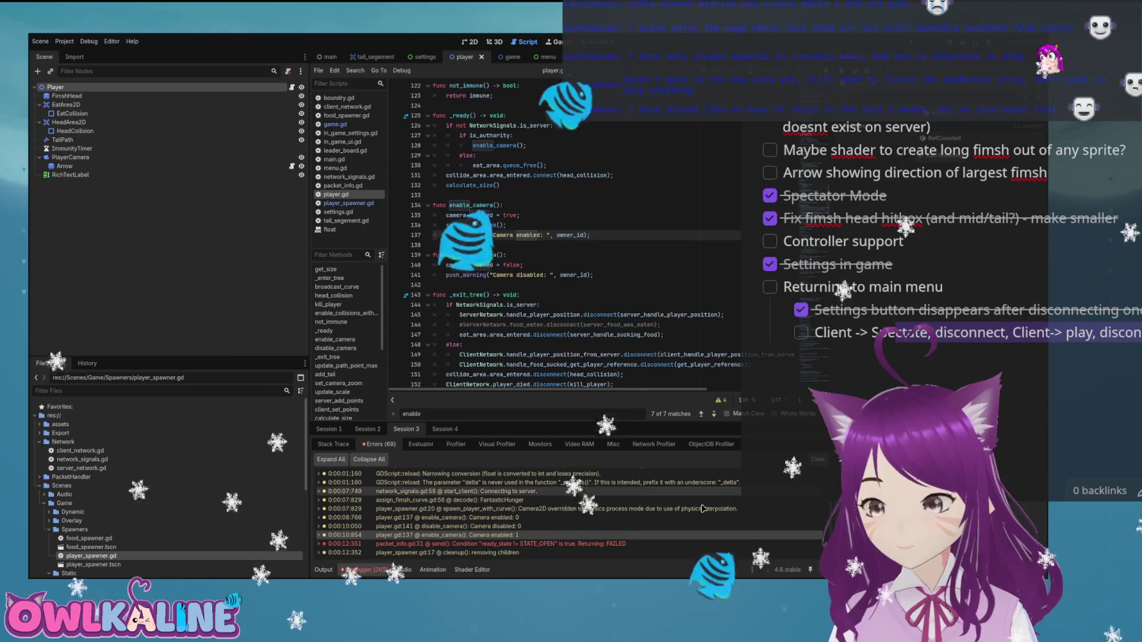
click(631, 526)
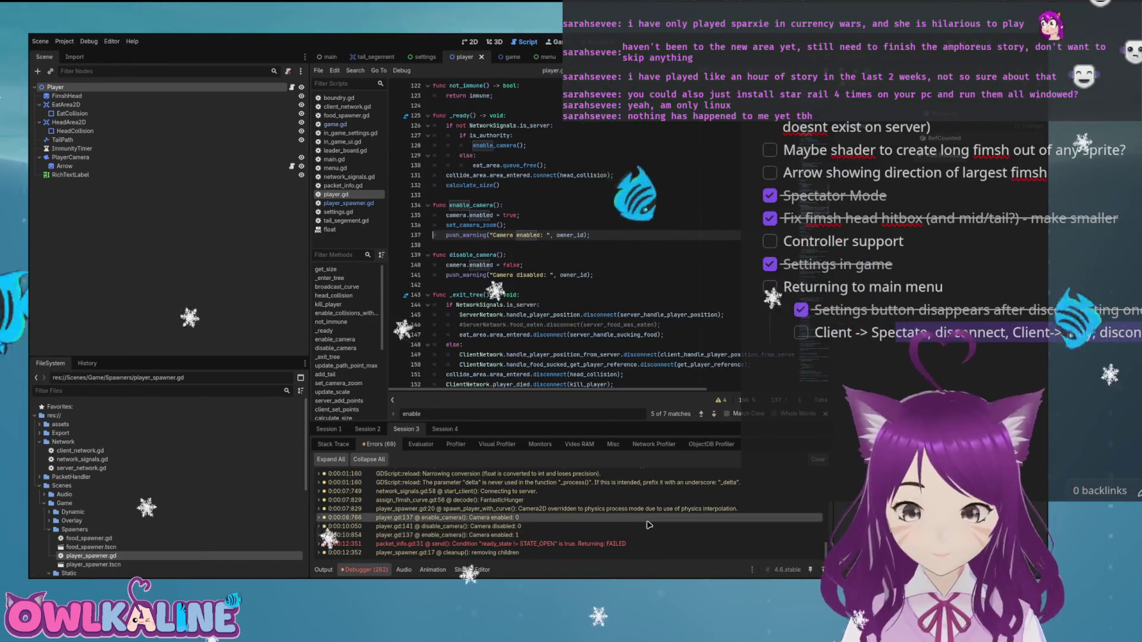
click(627, 536)
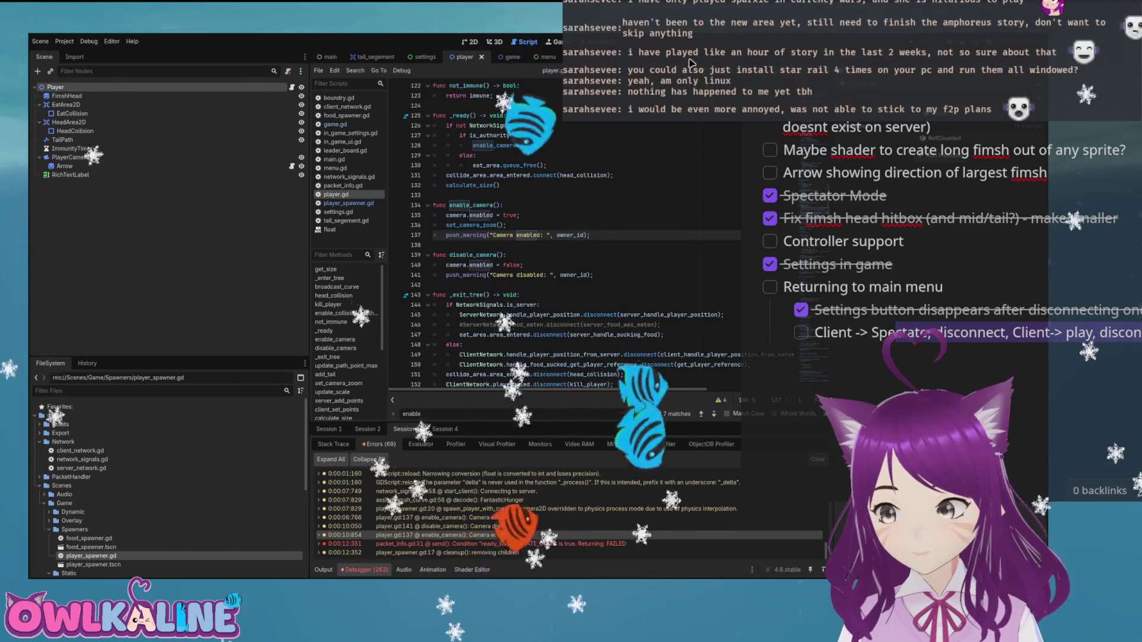
click(603, 246)
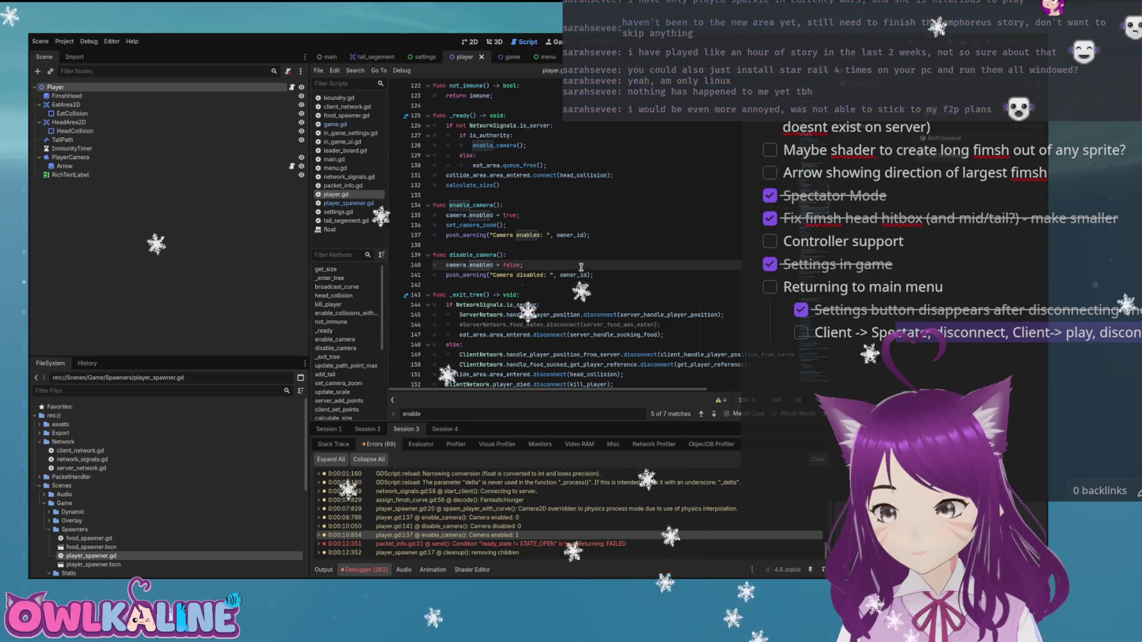
double_click(523, 535)
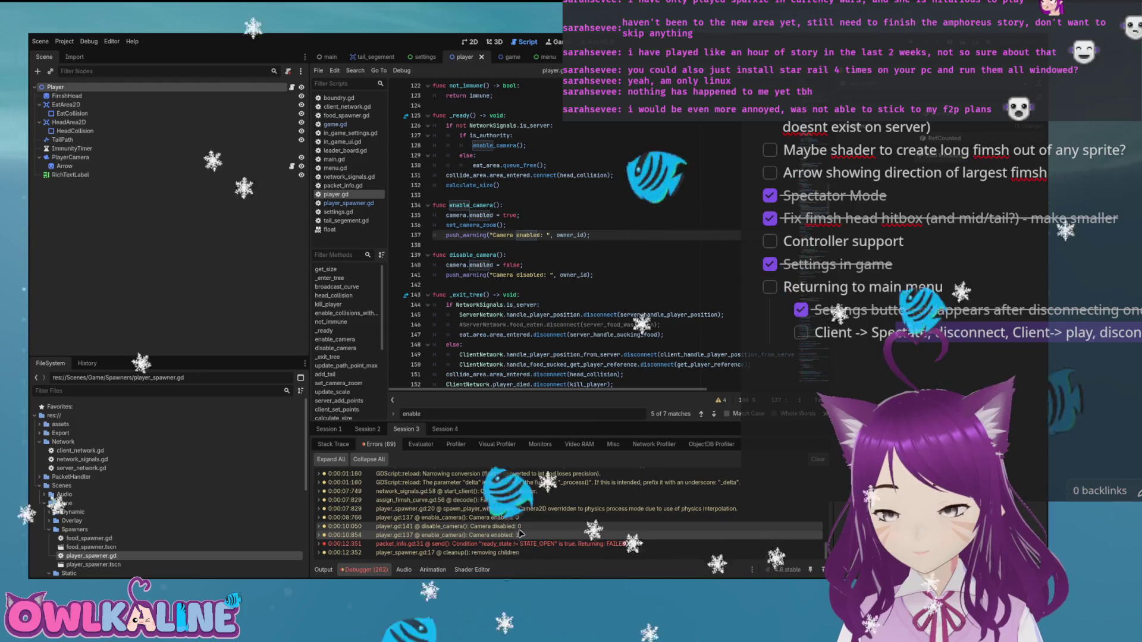
click(320, 536)
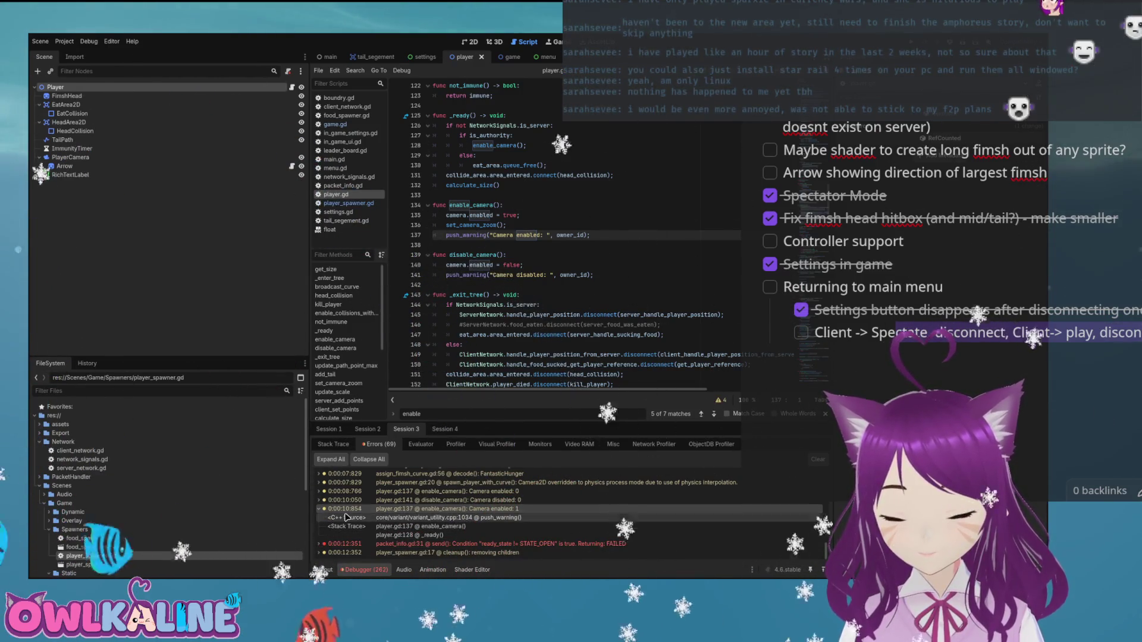
click(319, 512)
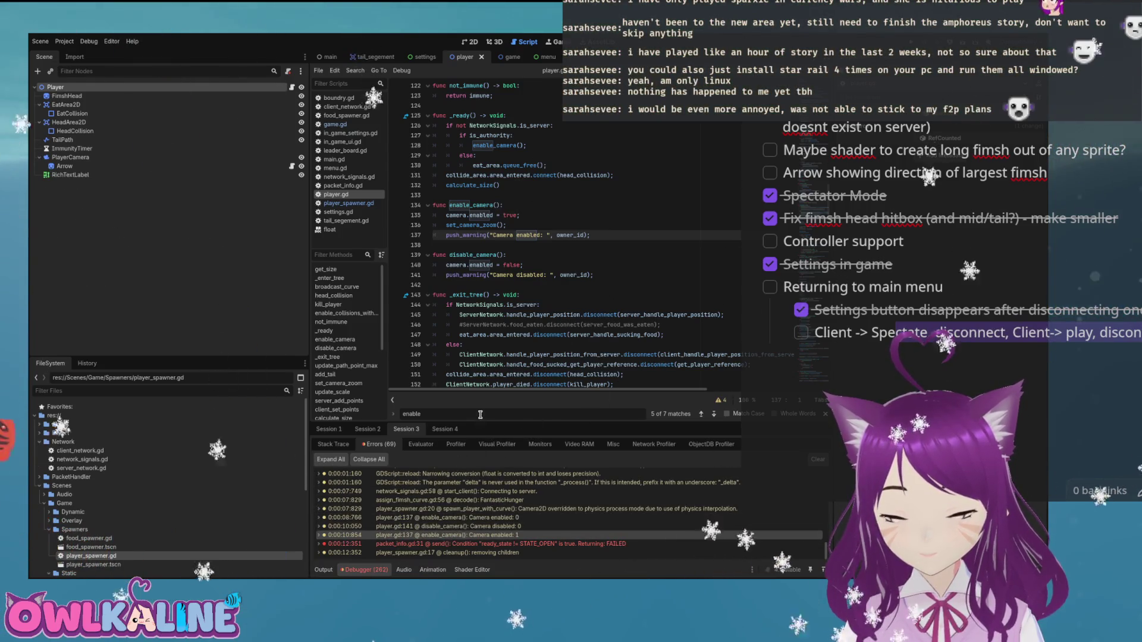
scroll(495, 518, up, 2)
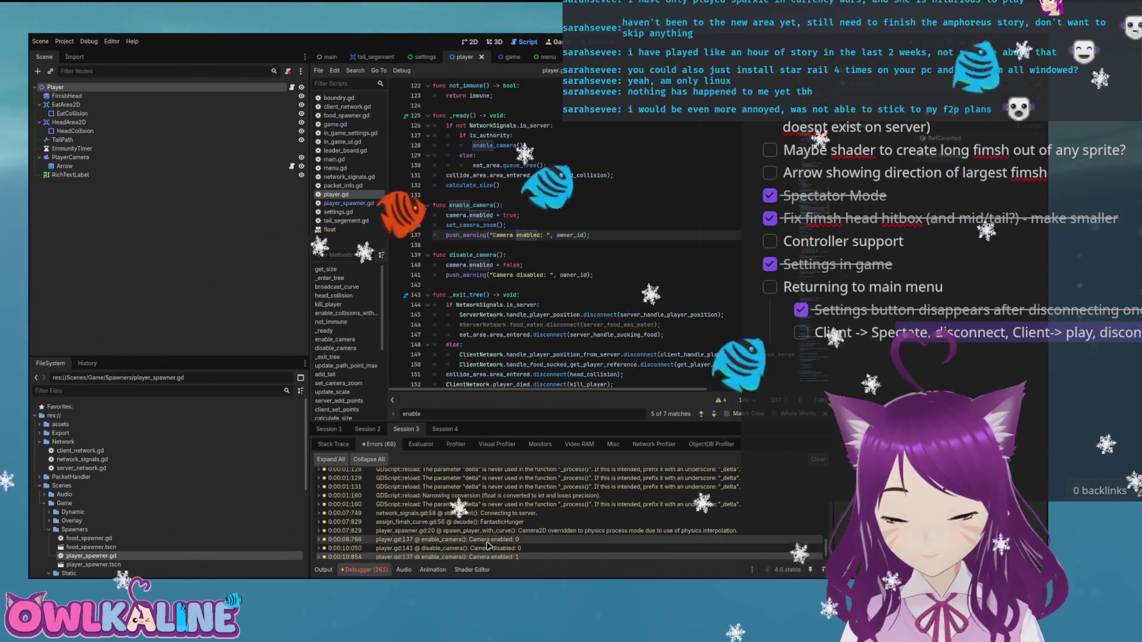
scroll(548, 523, up, 2)
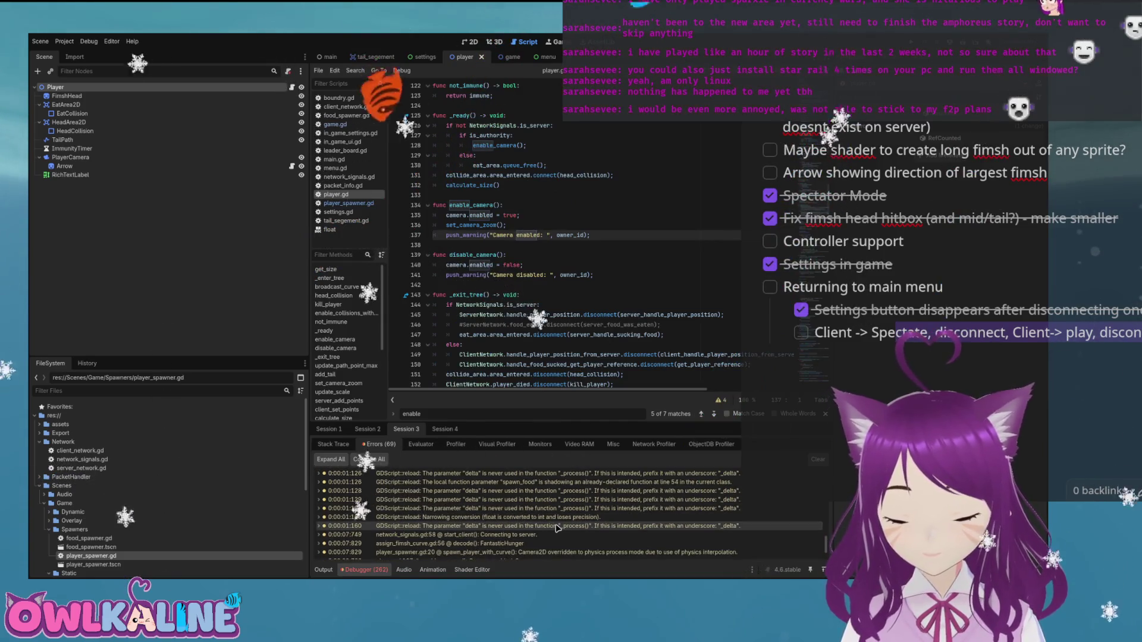
scroll(557, 528, up, 2)
Try a trace line below the enable warning, remove it, then run the game and view Session 2's errors.
key(Up)
key(Return)
text(trac)
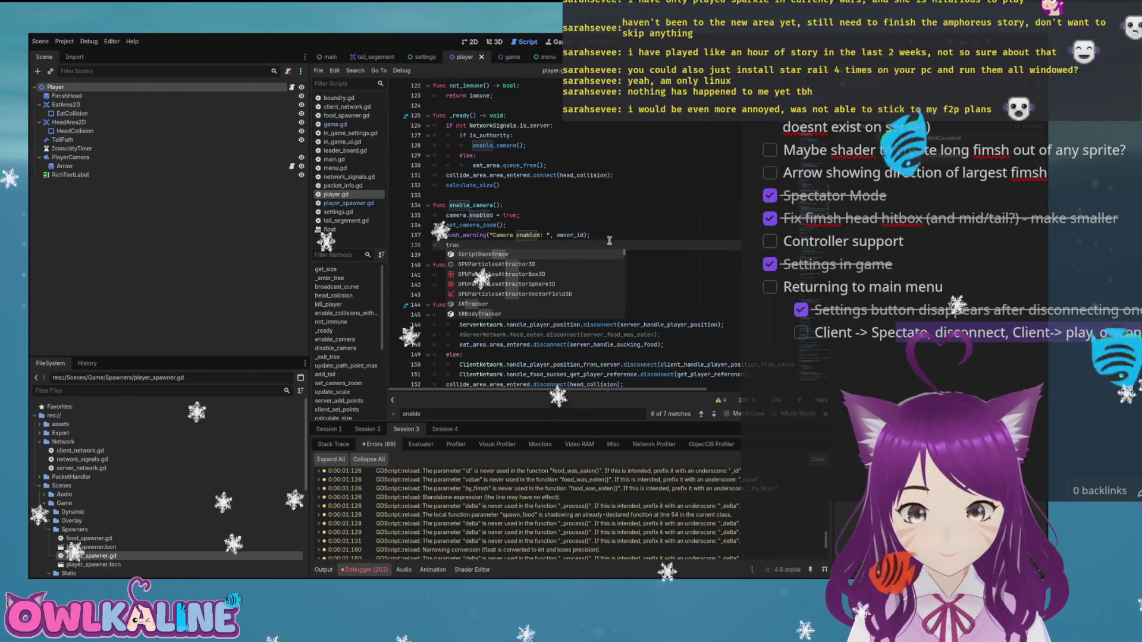
text(e)
key(BackSpace)
key(BackSpace)
key(BackSpace)
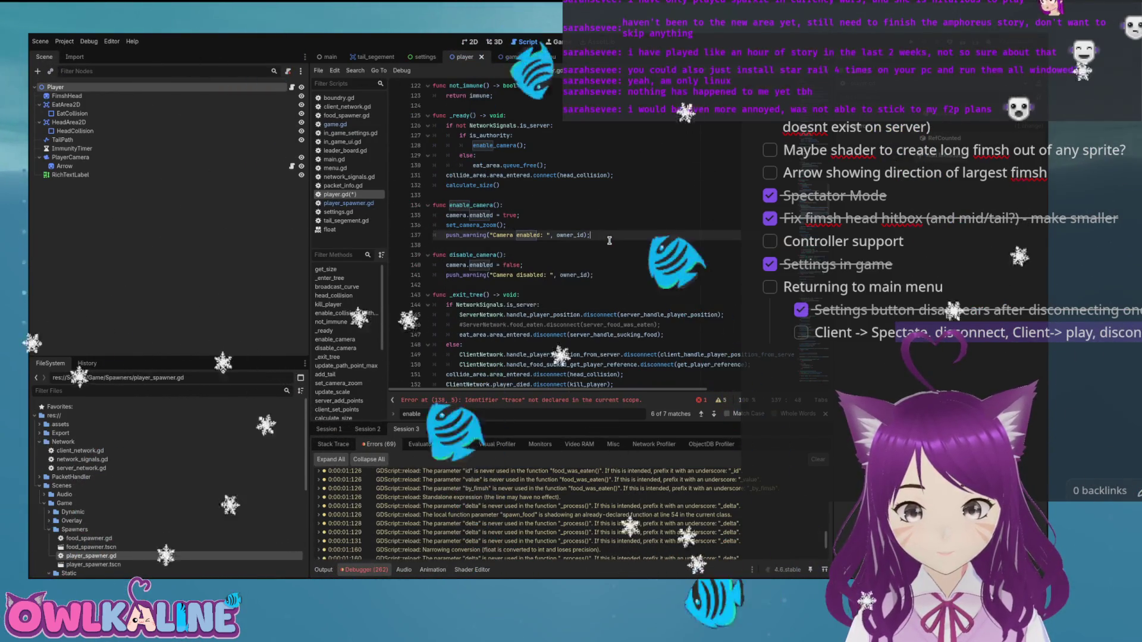
key(F5)
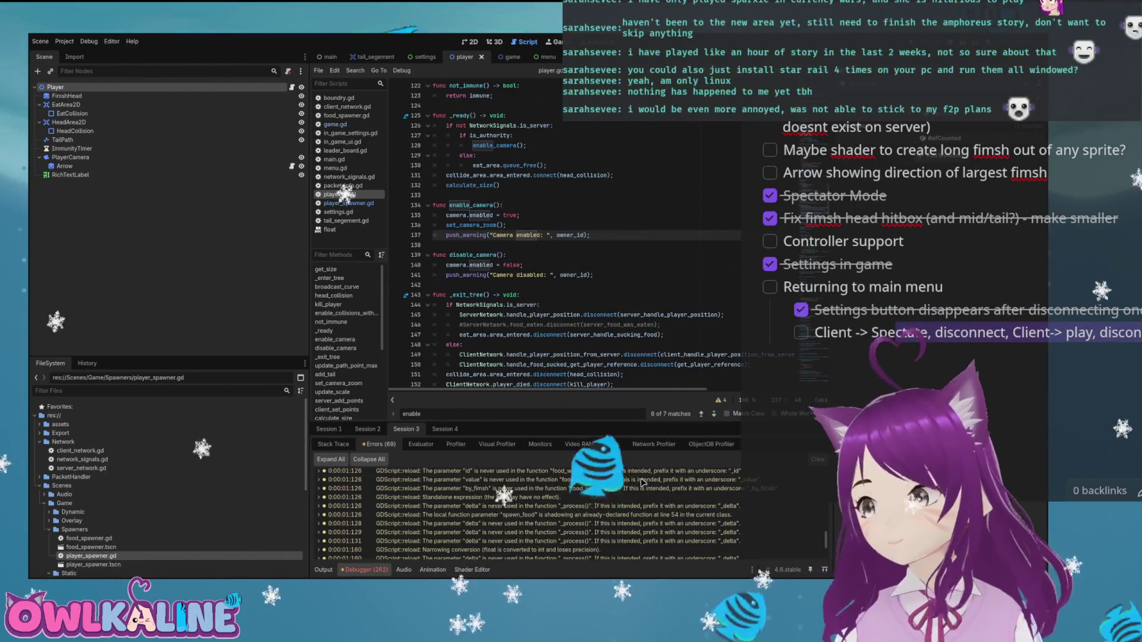
click(367, 429)
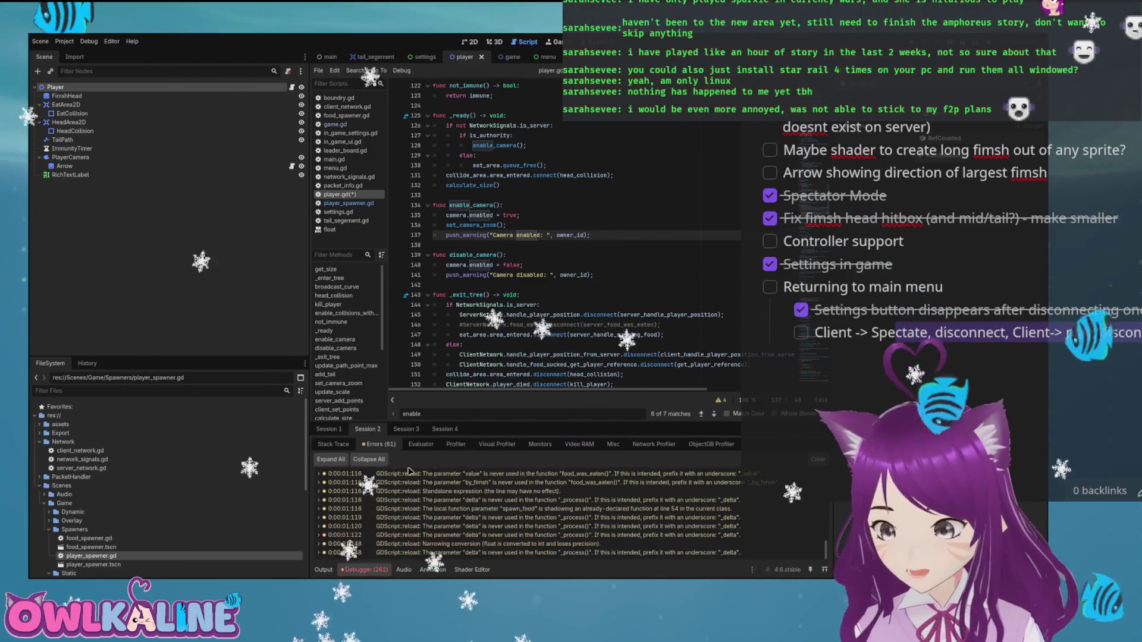
Compare the error lists of Sessions 1, 2 and 3, then open the 'removing children' warning's source.
click(336, 428)
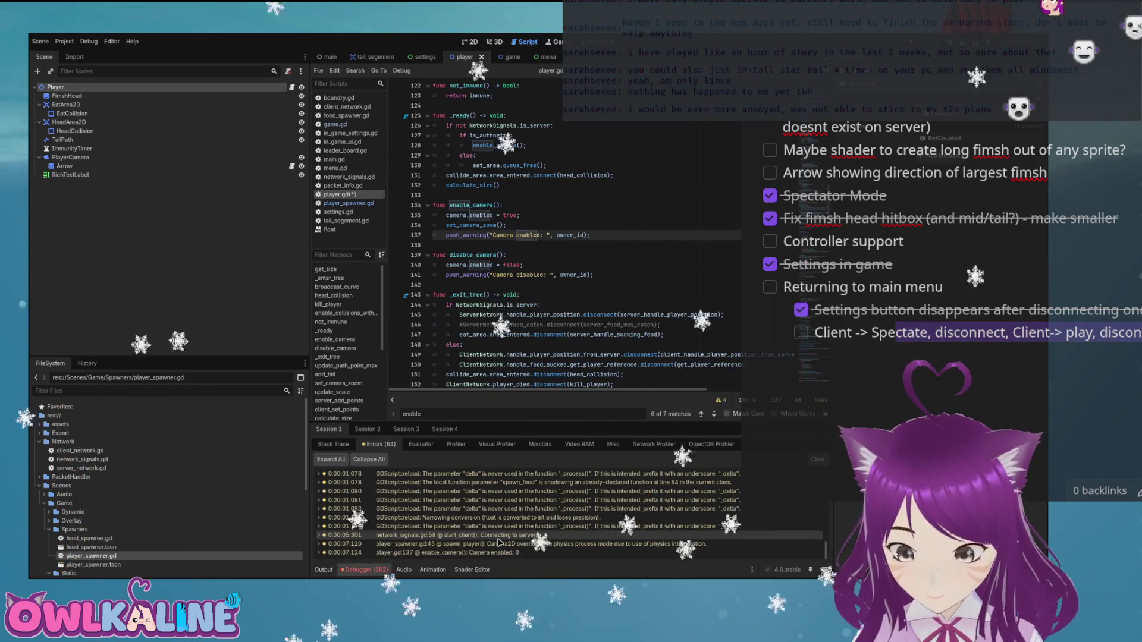
click(367, 429)
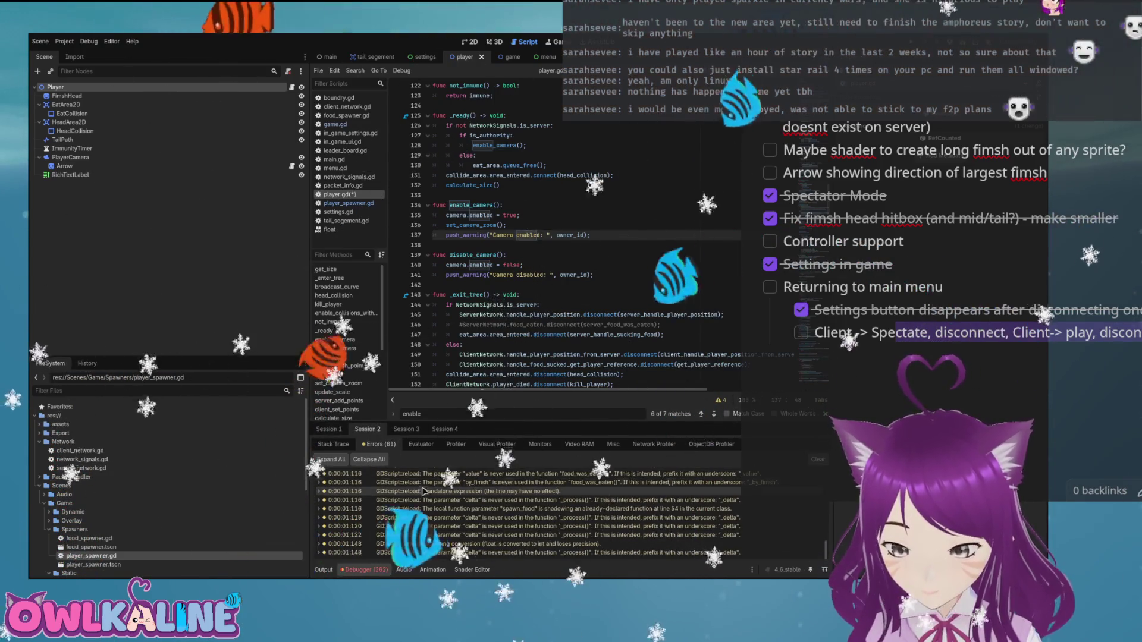
click(405, 429)
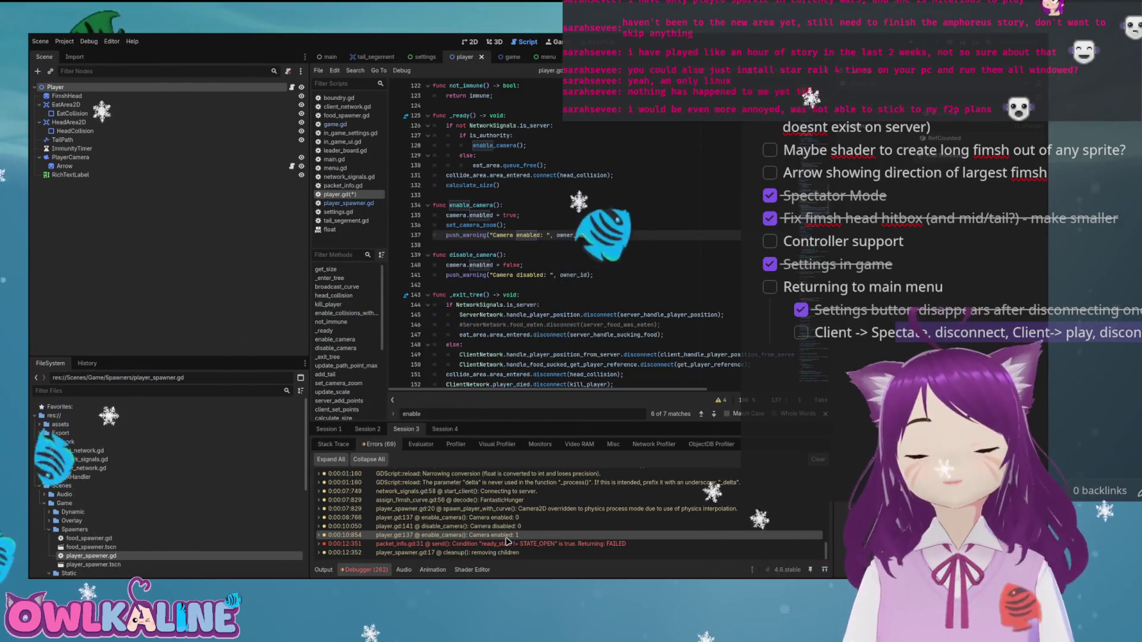
double_click(476, 554)
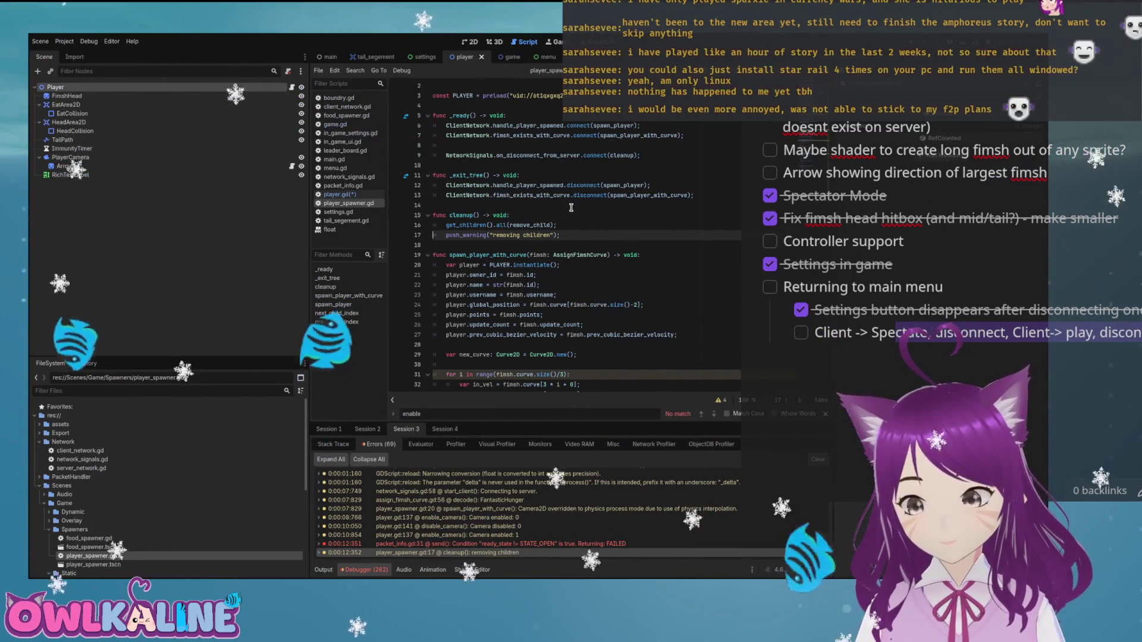
Scroll through player_spawner.gd to review the spawner code around the cleanup function.
scroll(559, 253, down, 15)
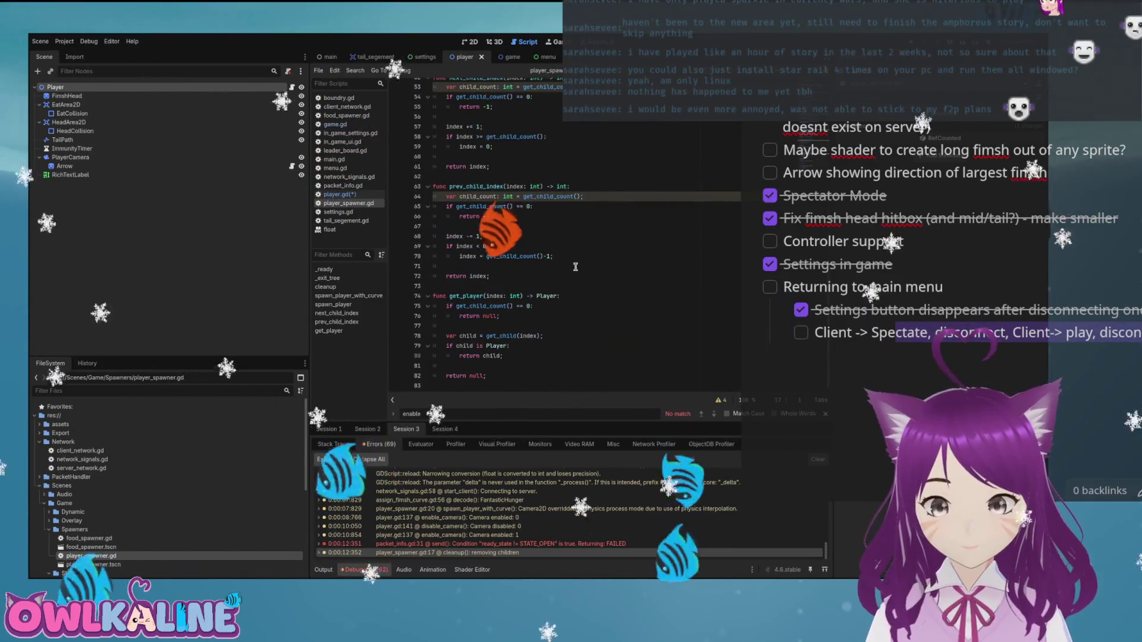
scroll(624, 258, up, 10)
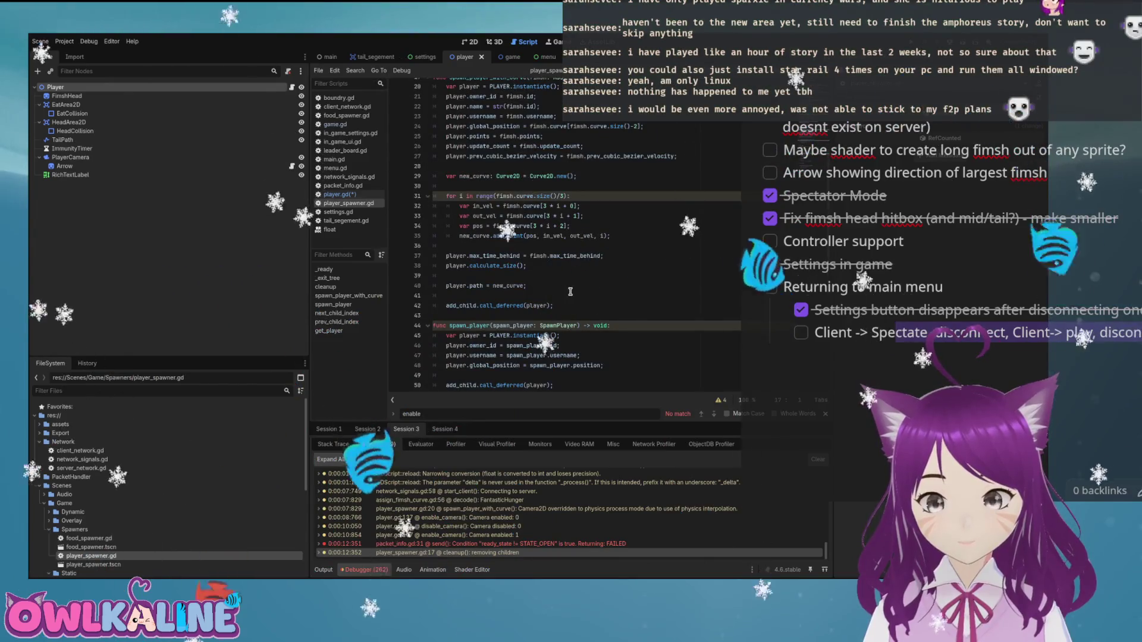
scroll(529, 280, up, 4)
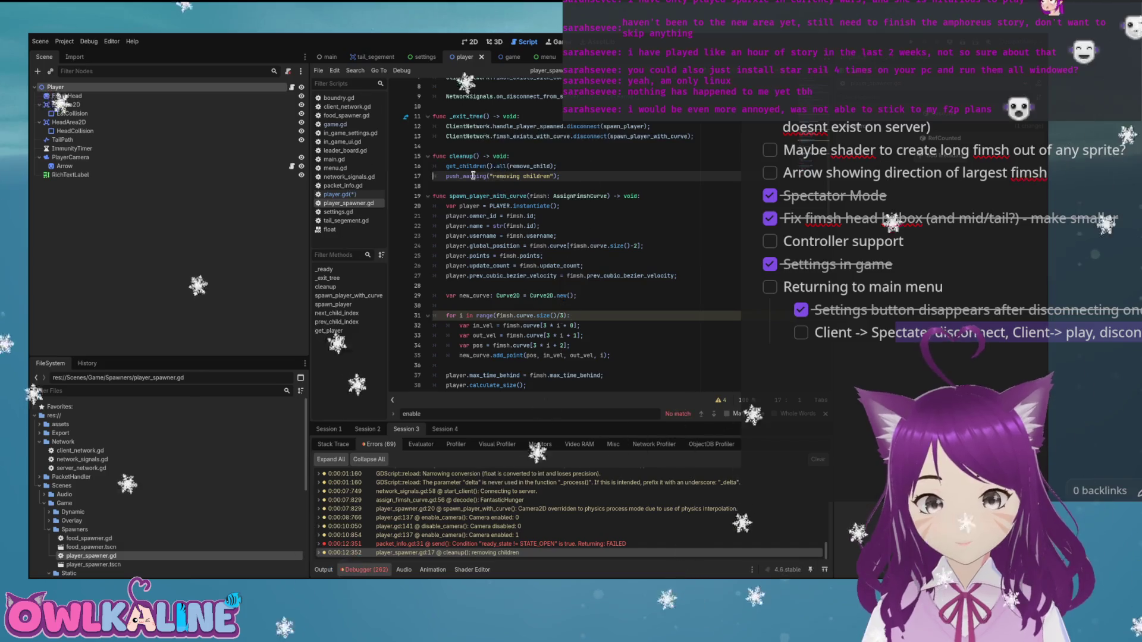
scroll(476, 286, up, 2)
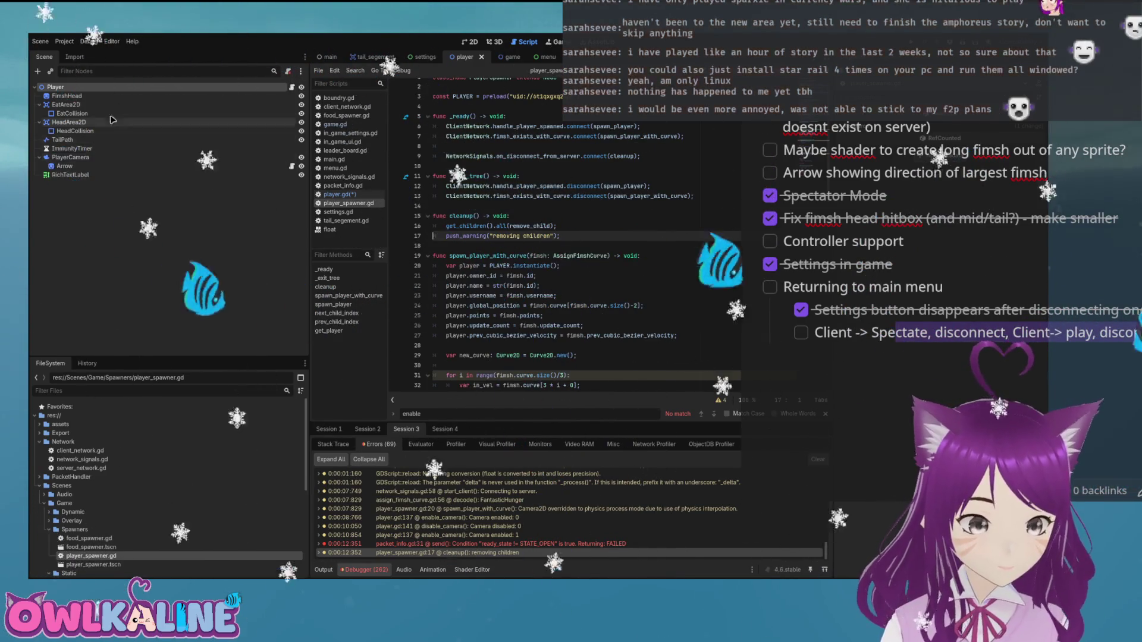
Start a get_children() camera-disabling line at the top of cleanup(), then delete it.
click(113, 158)
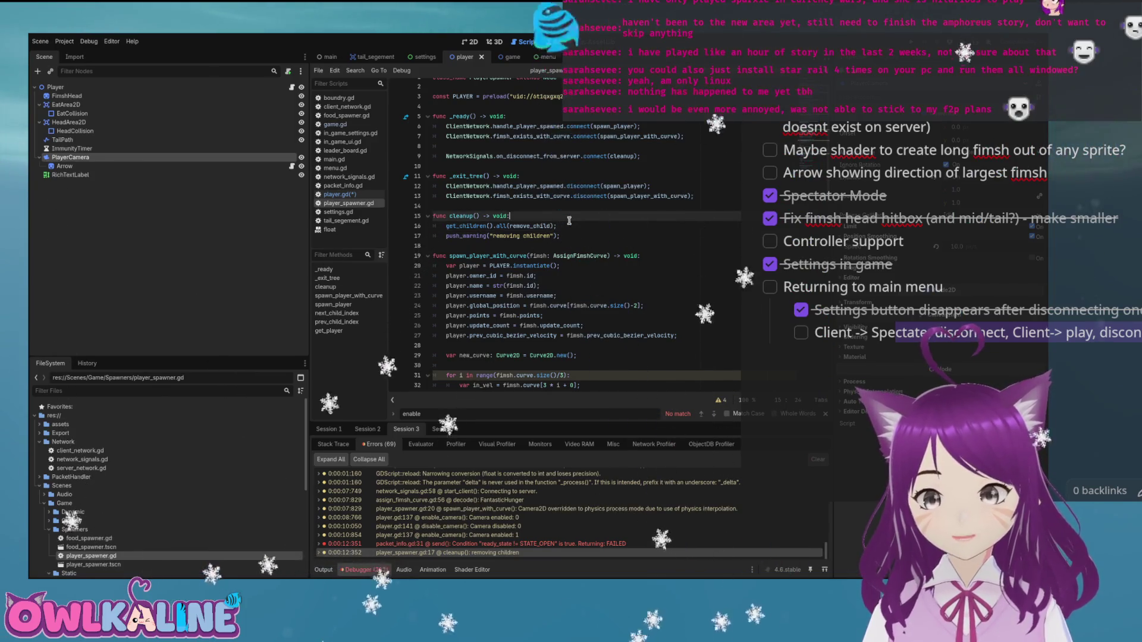
key(ctrl+shift+Return)
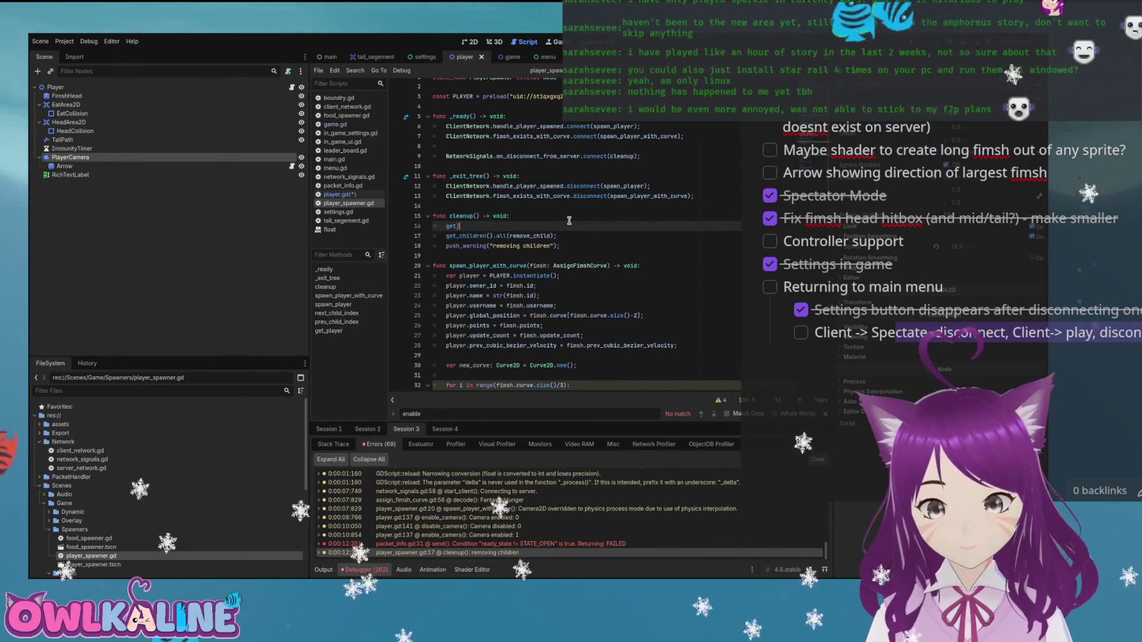
text(get_ch)
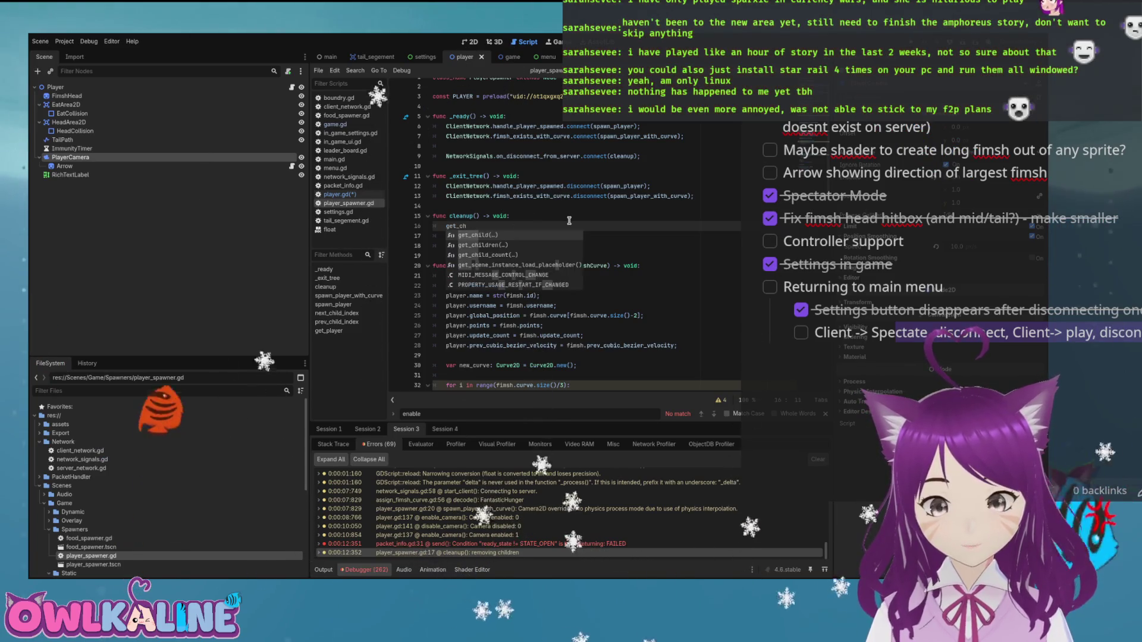
key(Return)
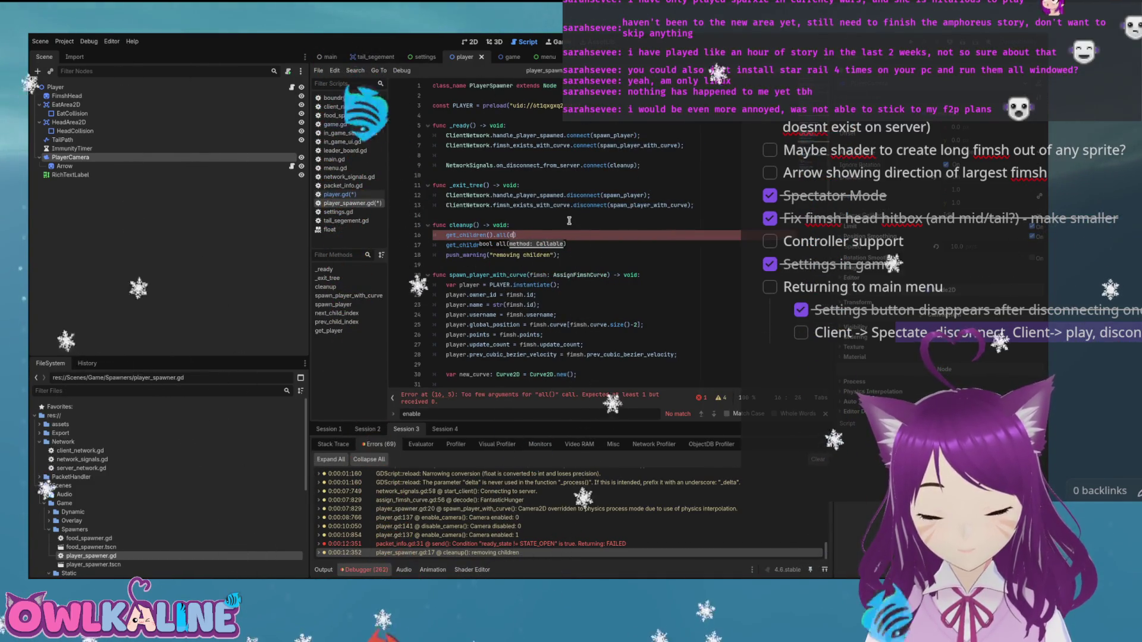
text(disabl)
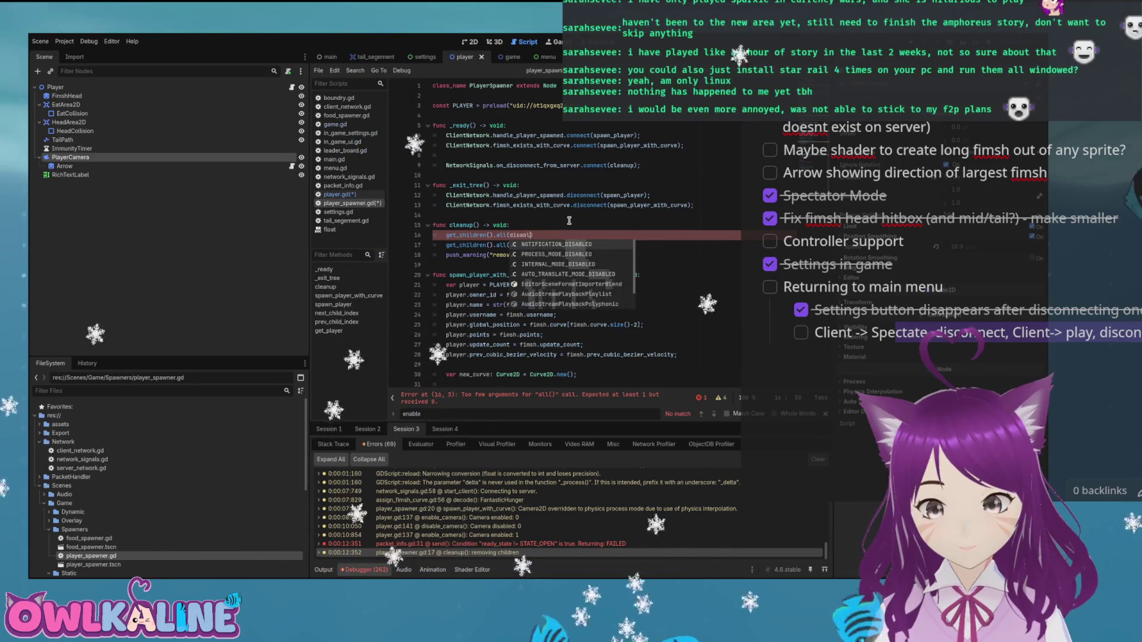
key(BackSpace)
key(BackSpace)
key(BackSpace)
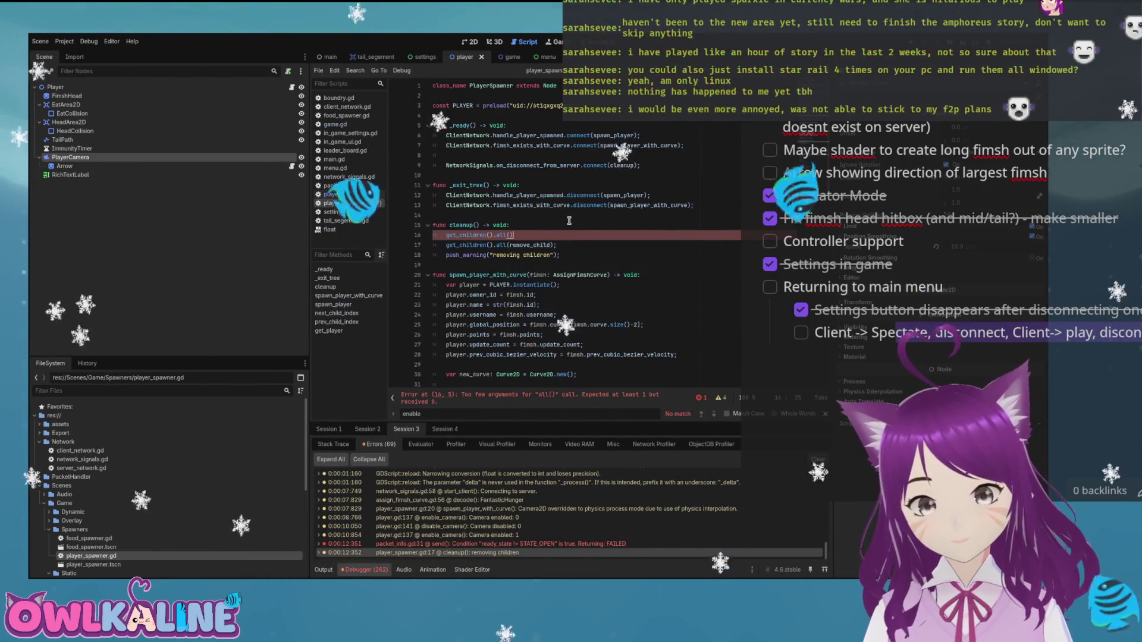
key(shift+Home)
key(BackSpace)
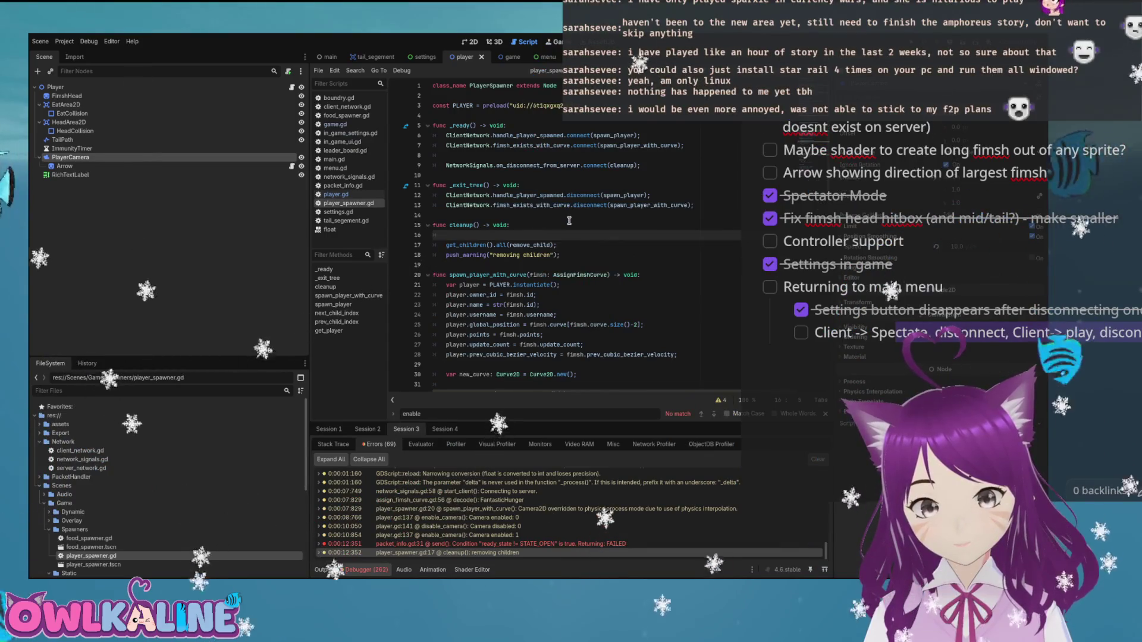
text(camera)
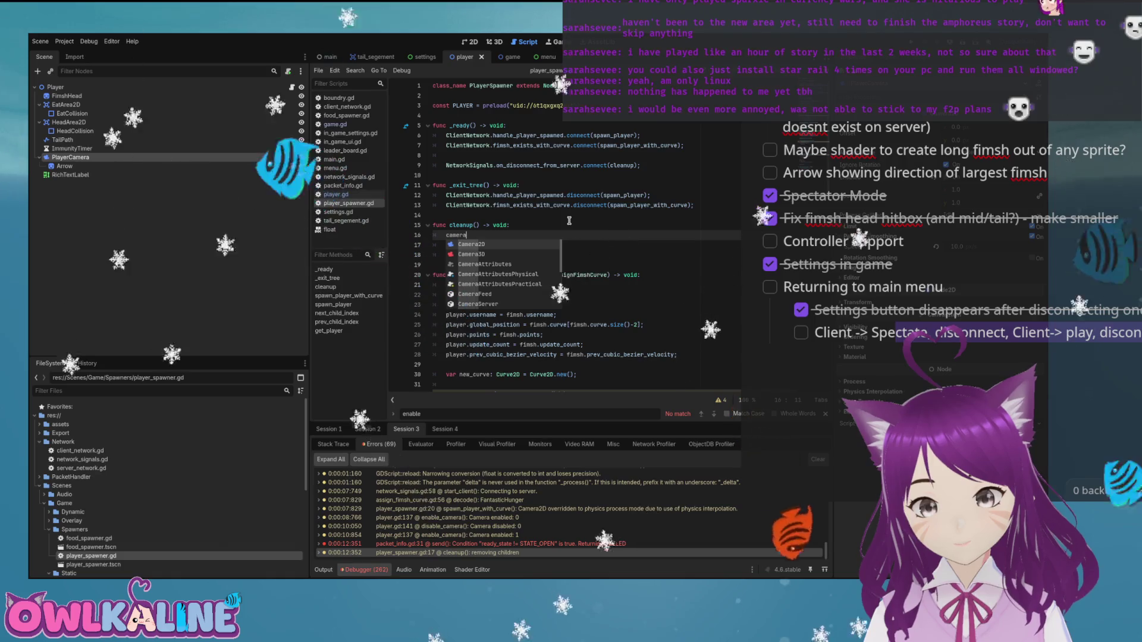
key(BackSpace)
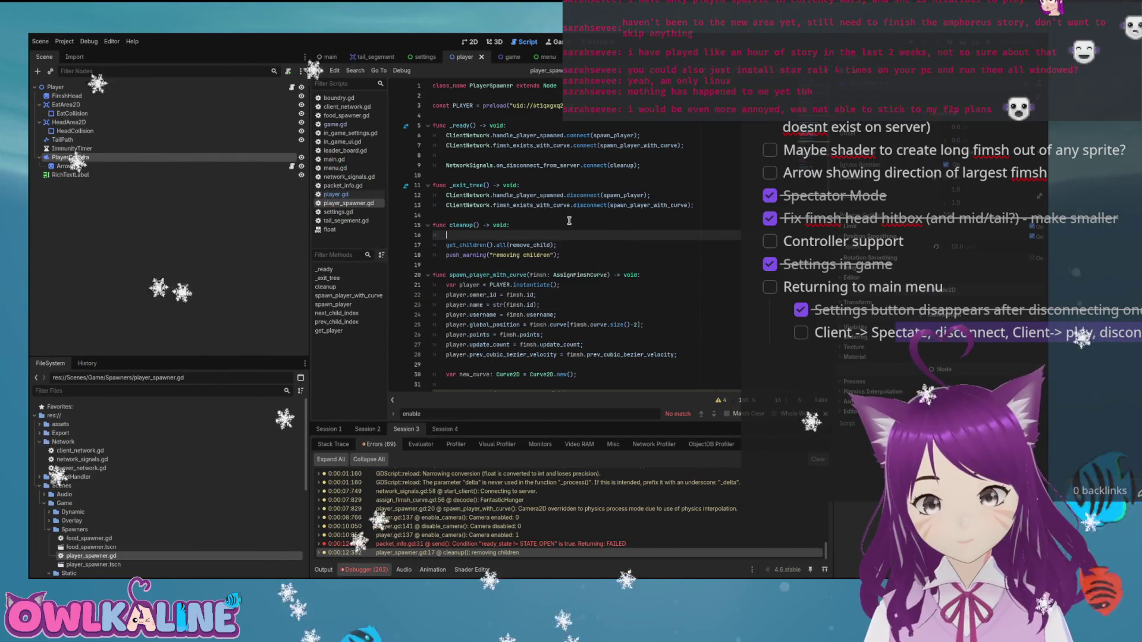
Close the find bar and undo the half-typed camera line, restoring the saved player_spawner.gd.
key(Escape)
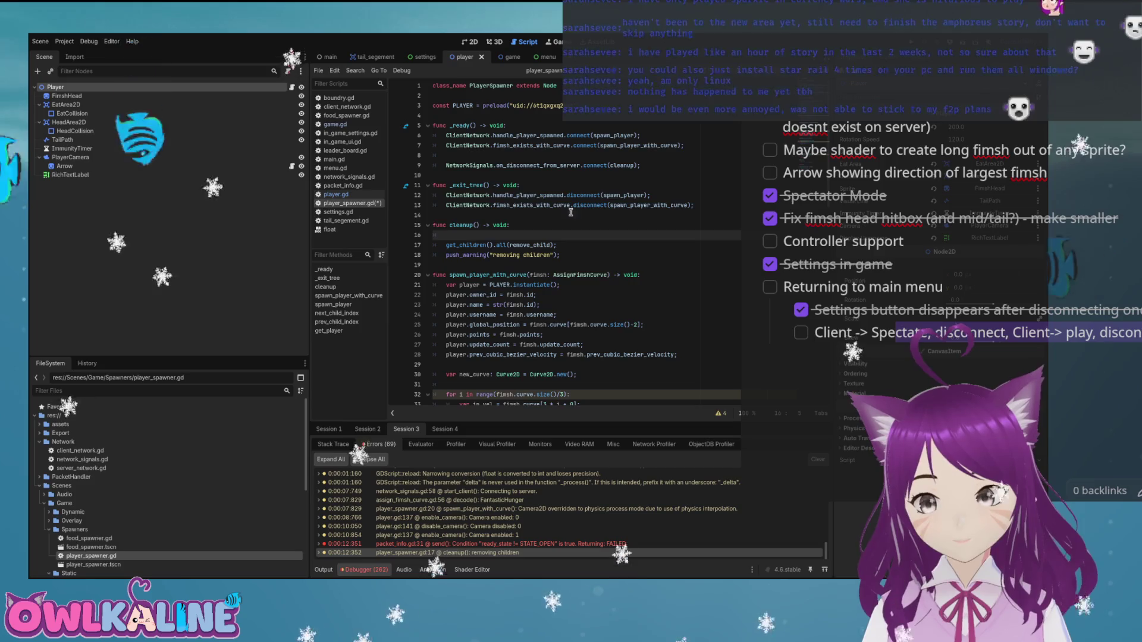
text(qamera)
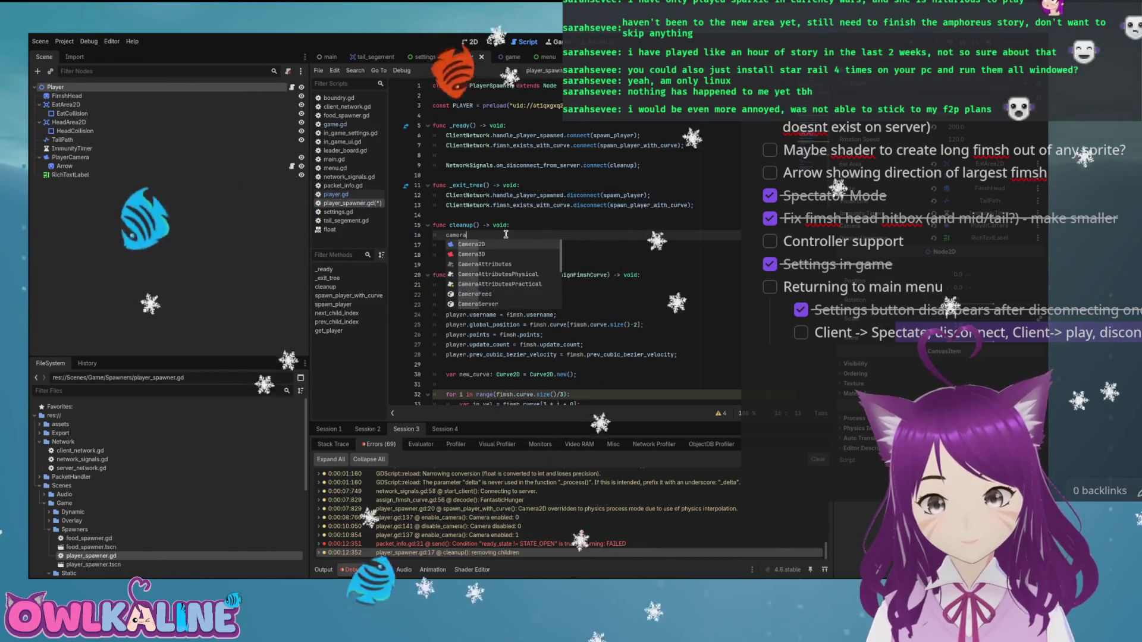
click(534, 205)
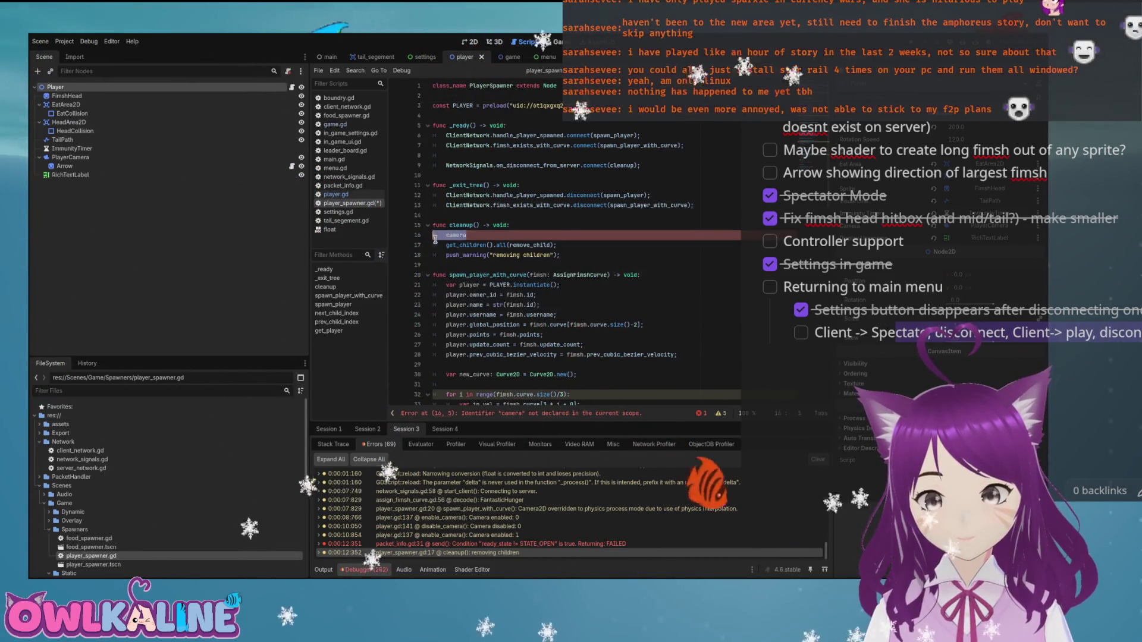
key(ctrl+z)
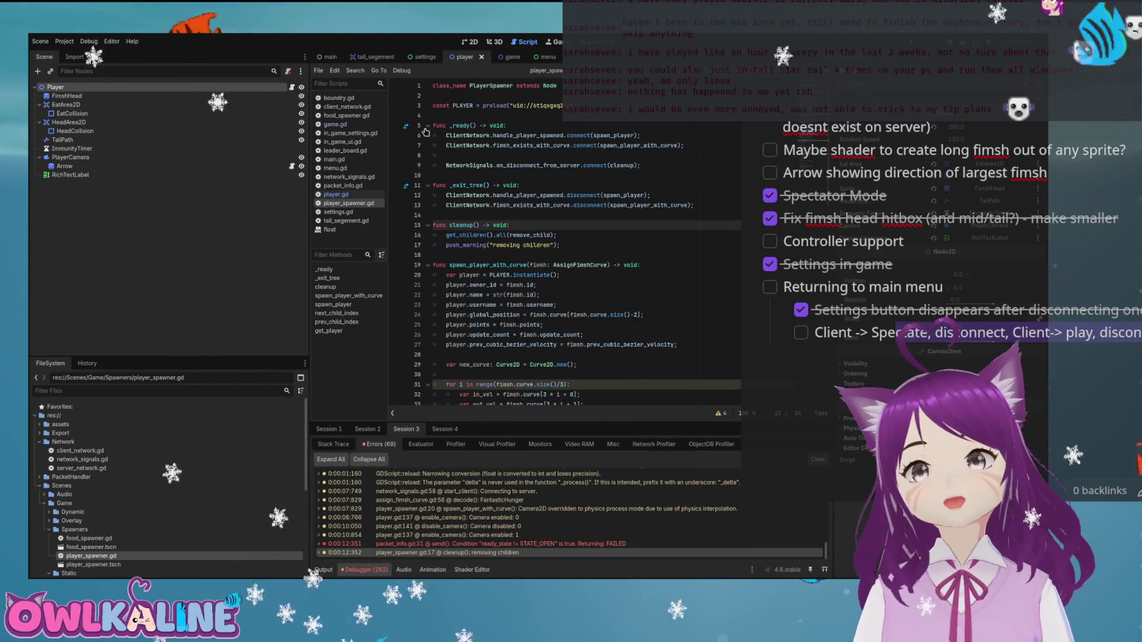
Open player.gd at disable_camera(), scroll up, and place the cursor at the end of get_size.
click(337, 194)
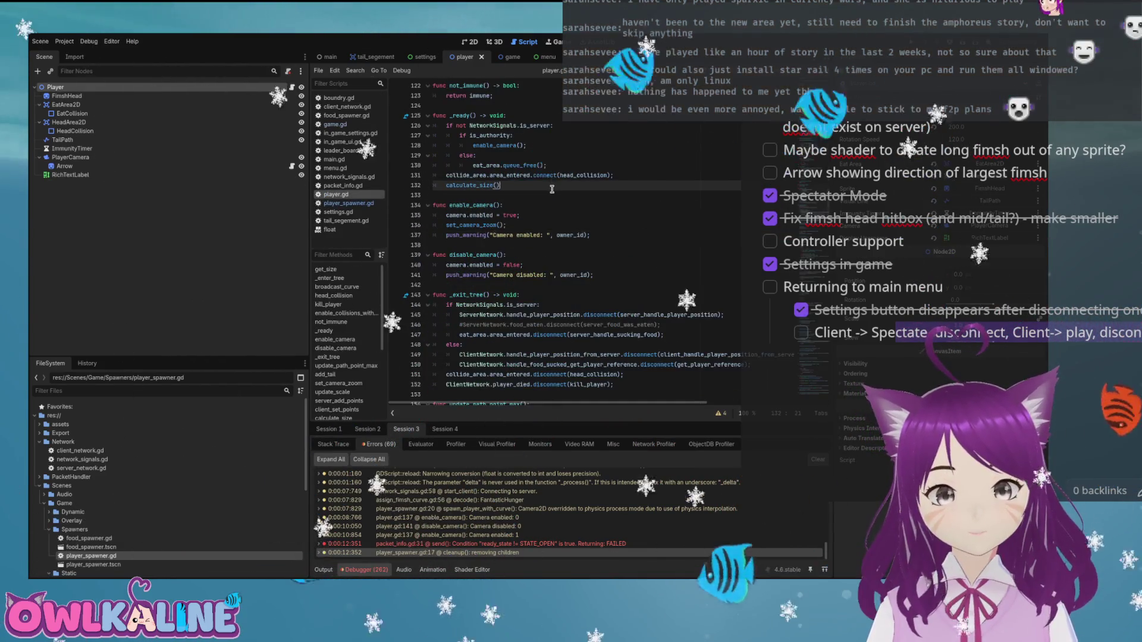
scroll(536, 250, up, 1)
click(519, 285)
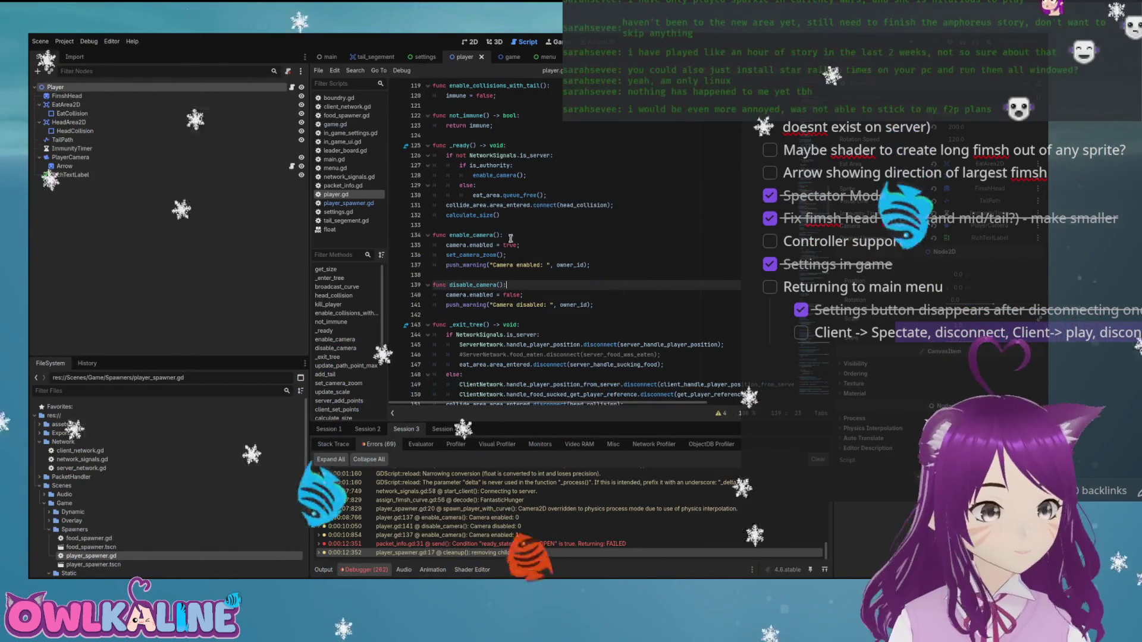
scroll(559, 238, up, 1)
scroll(563, 250, up, 3)
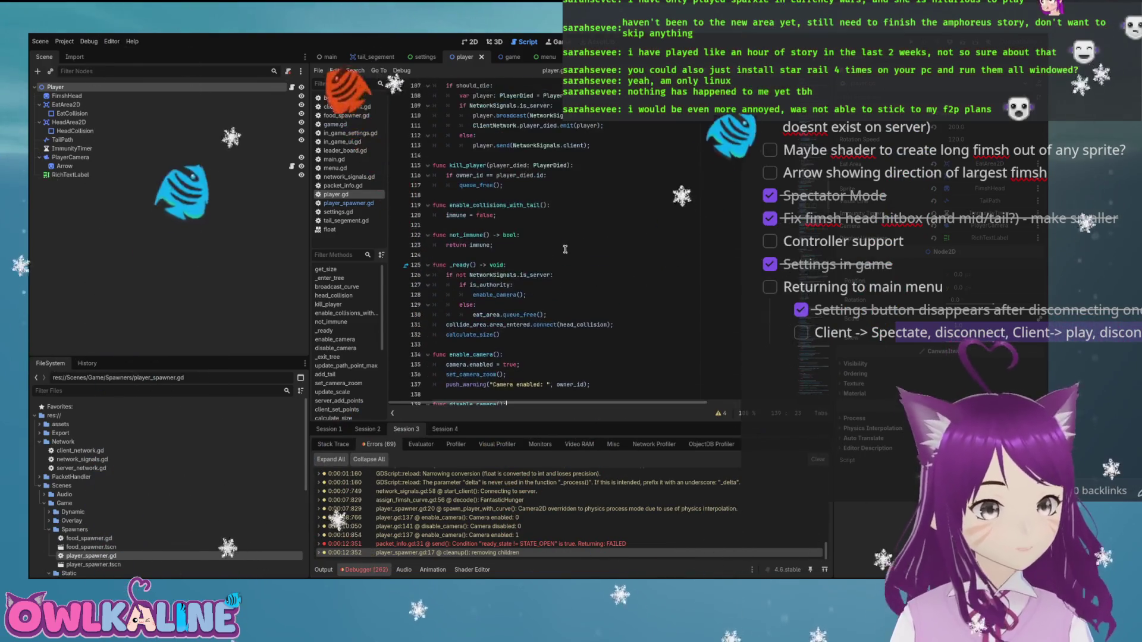
scroll(567, 249, up, 1)
scroll(567, 251, up, 20)
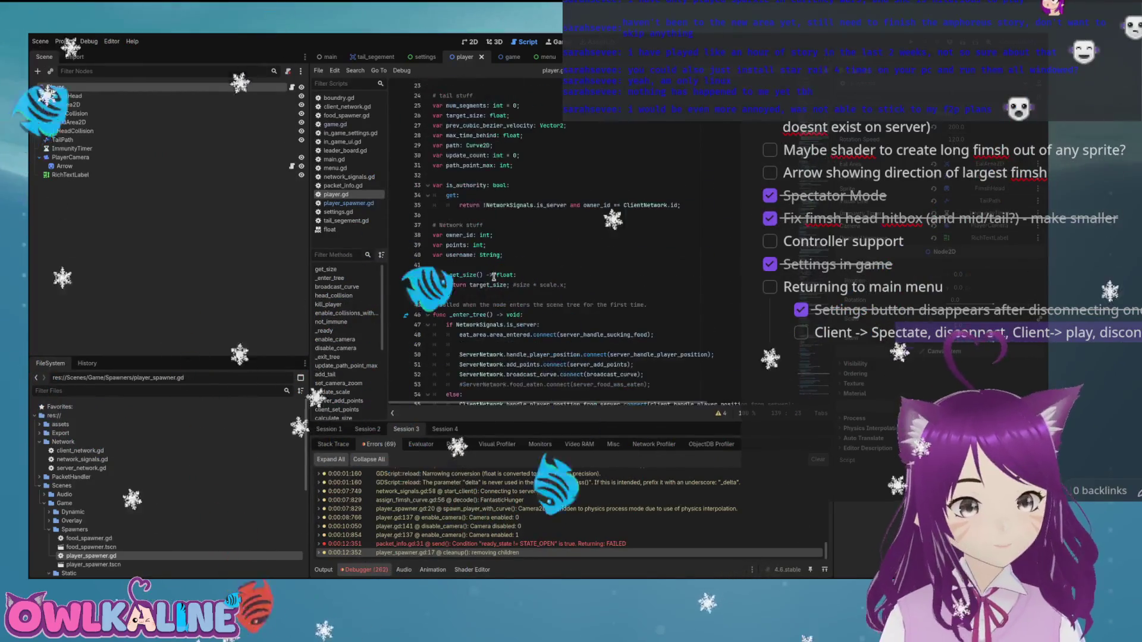
click(576, 289)
click(577, 291)
key(Return)
key(Return)
key(Up)
text(exit_)
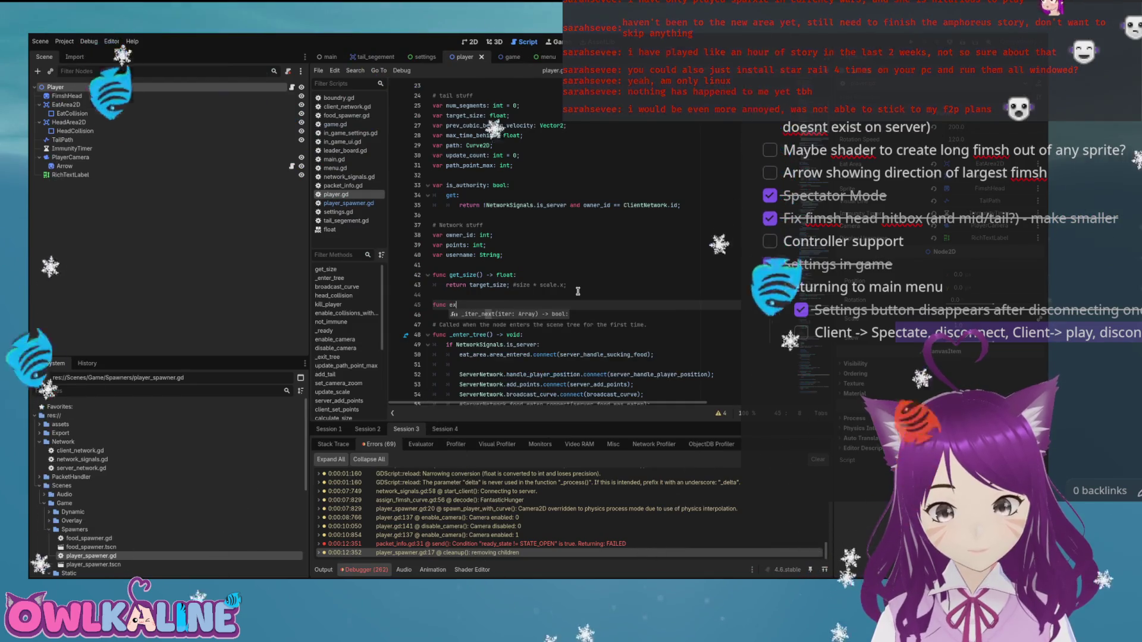
key(BackSpace)
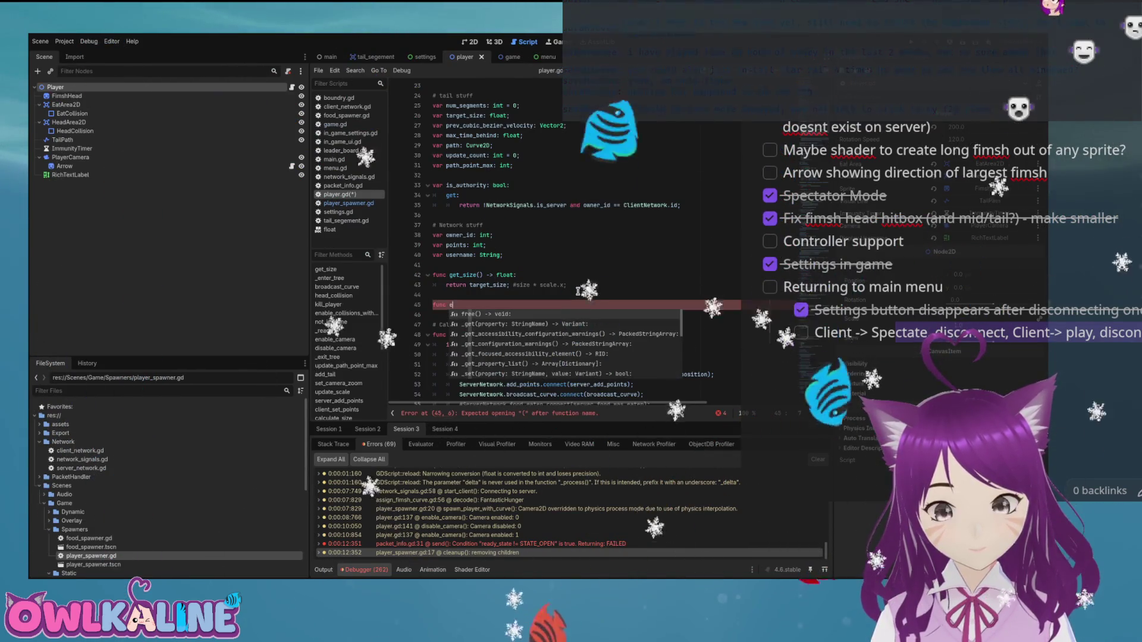
key(Down)
key(Down)
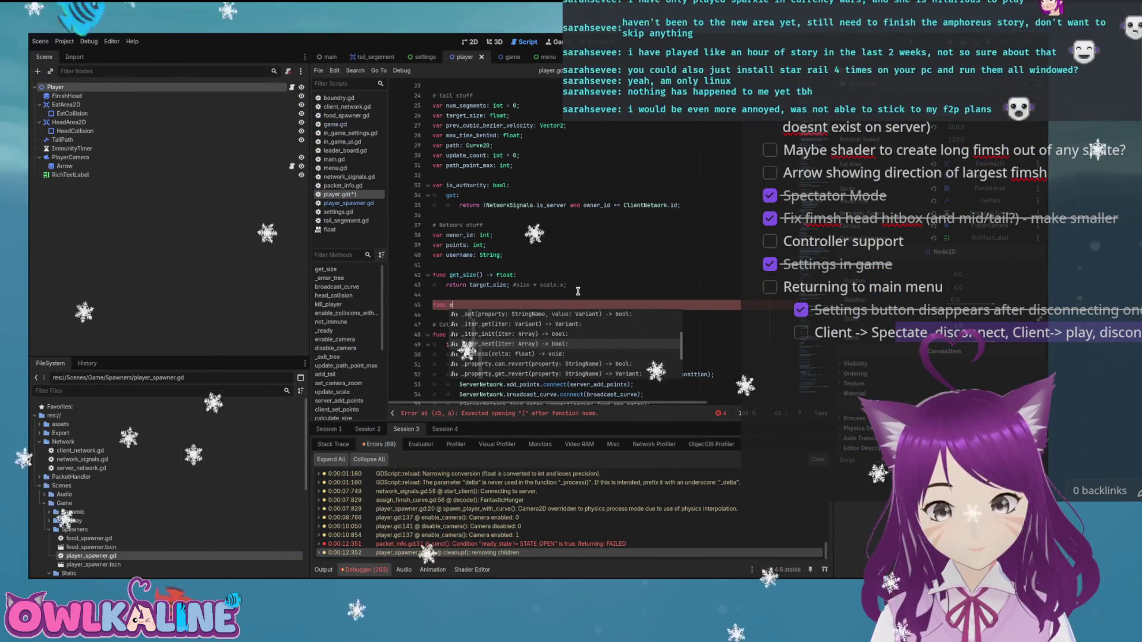
key(BackSpace)
text(tree)
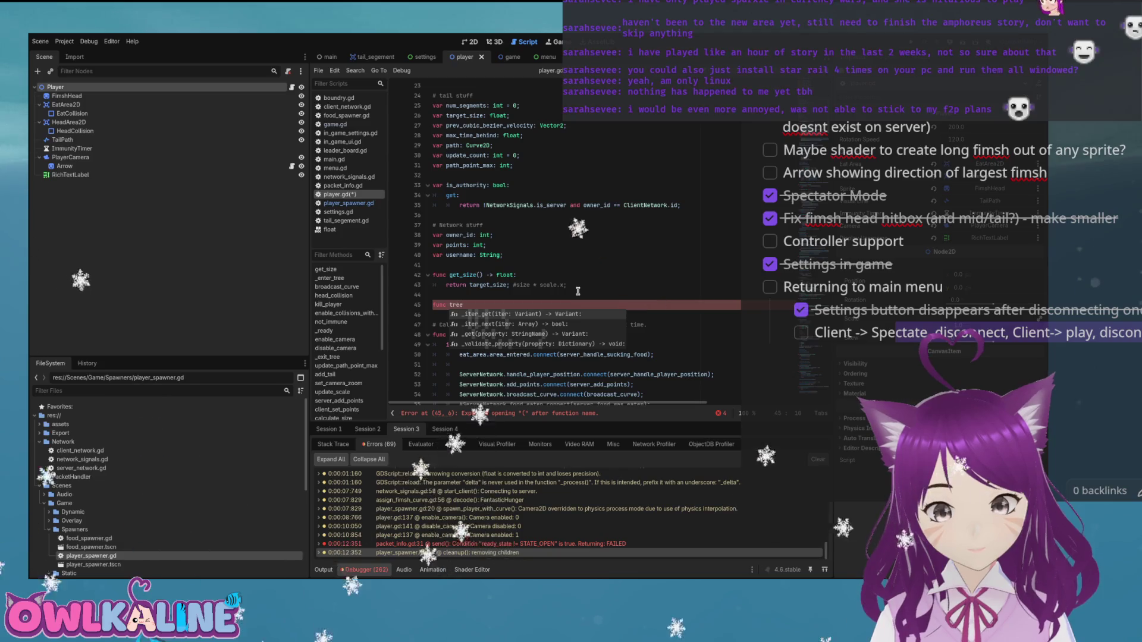
key(BackSpace)
key(BackSpace)
key(BackSpace)
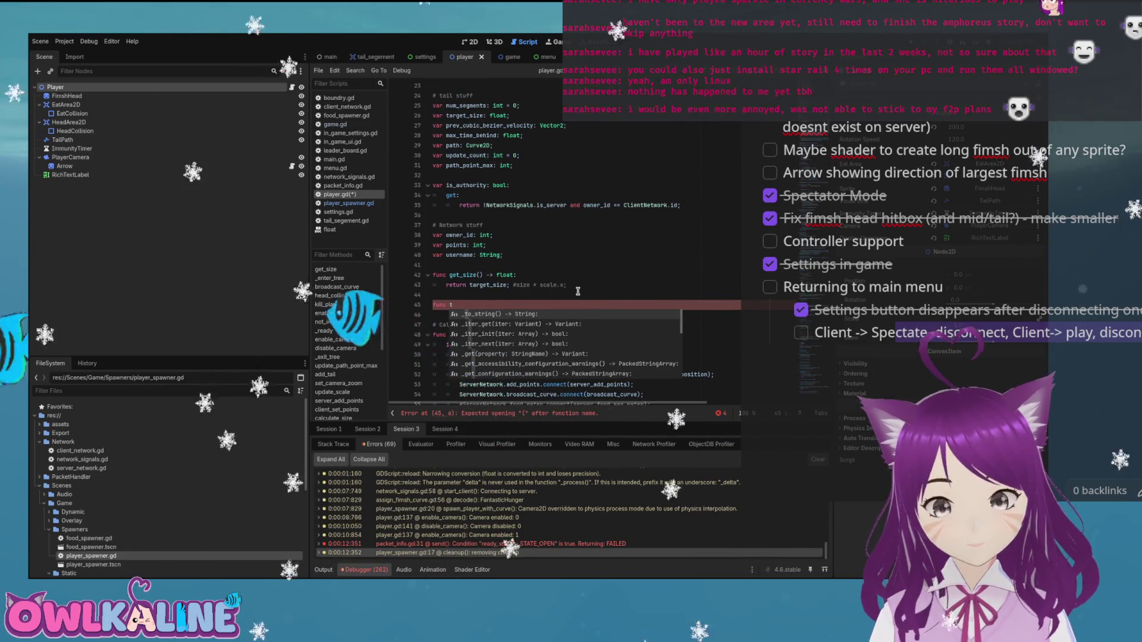
key(BackSpace)
key(BackSpace)
key(ctrl+s)
scroll(577, 291, down, 10)
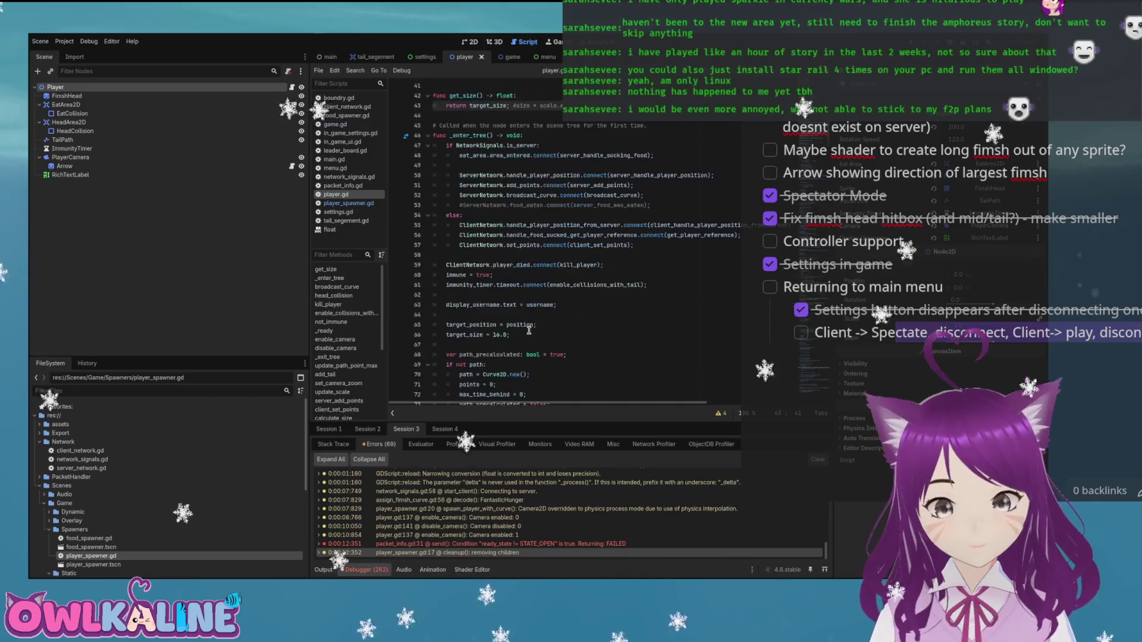
scroll(498, 307, down, 14)
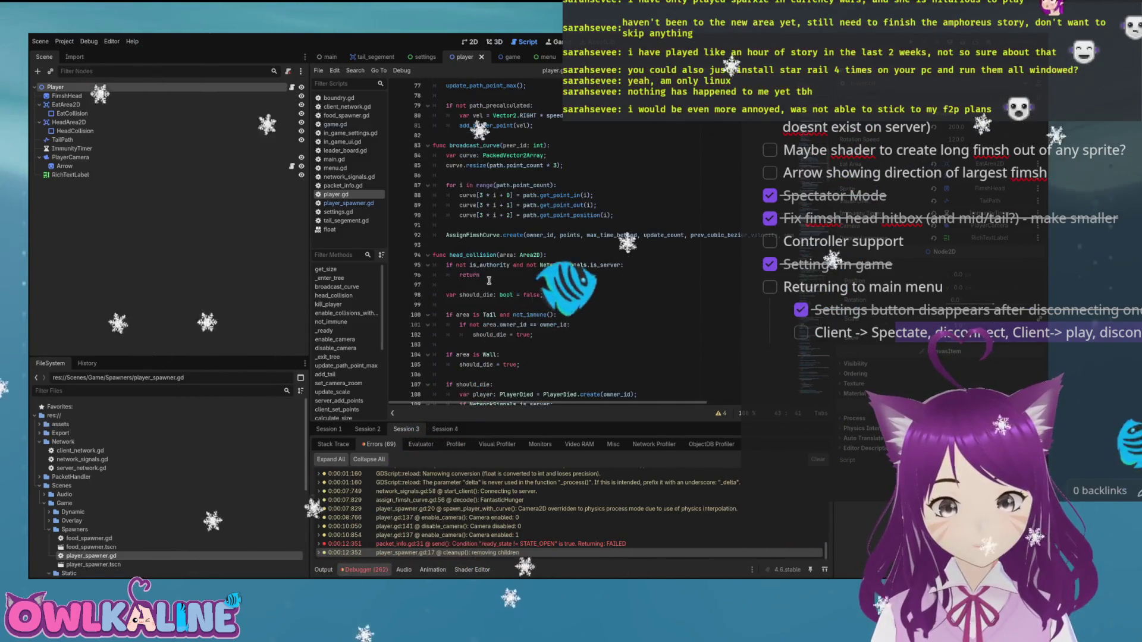
scroll(486, 284, down, 7)
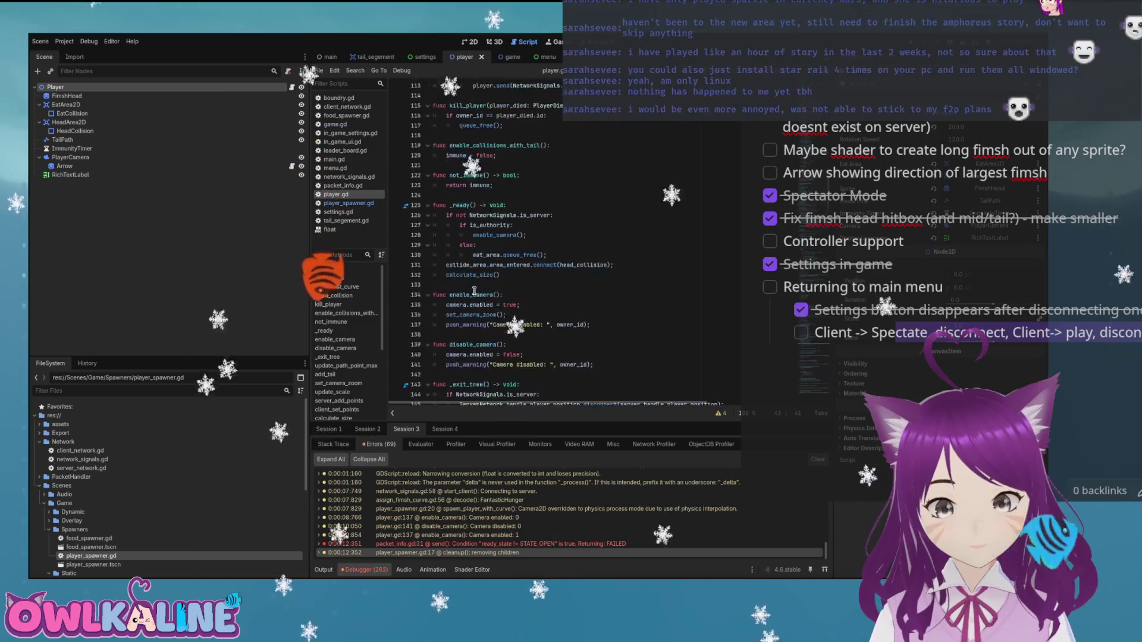
Add disable_camera(); as the first line of _exit_tree in player.gd and run the project.
scroll(463, 250, down, 5)
click(533, 205)
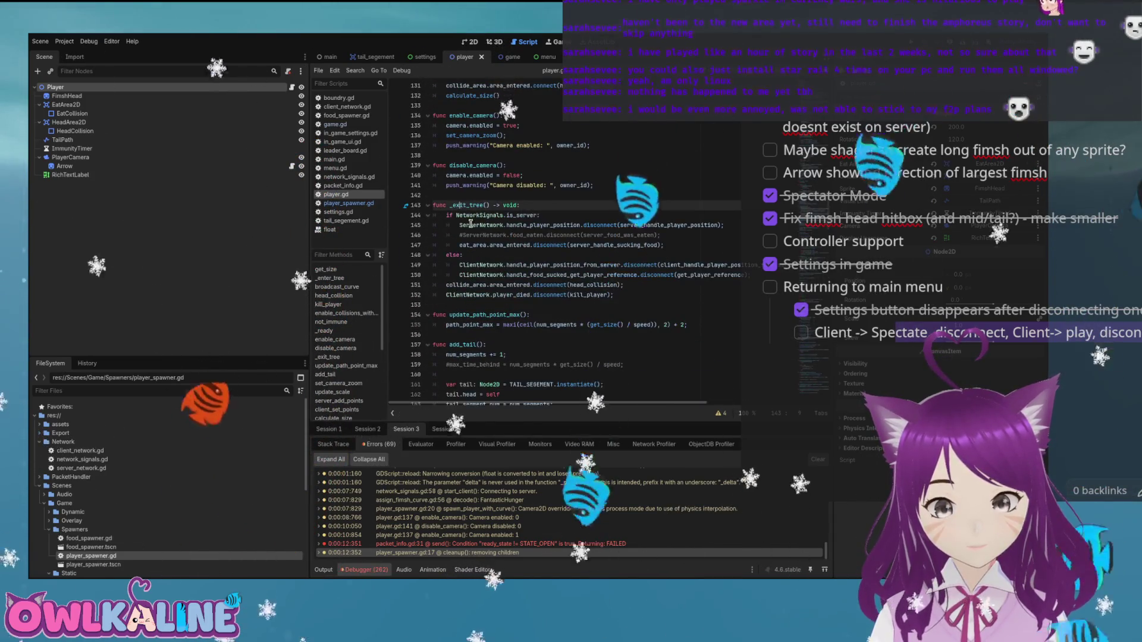
key(Return)
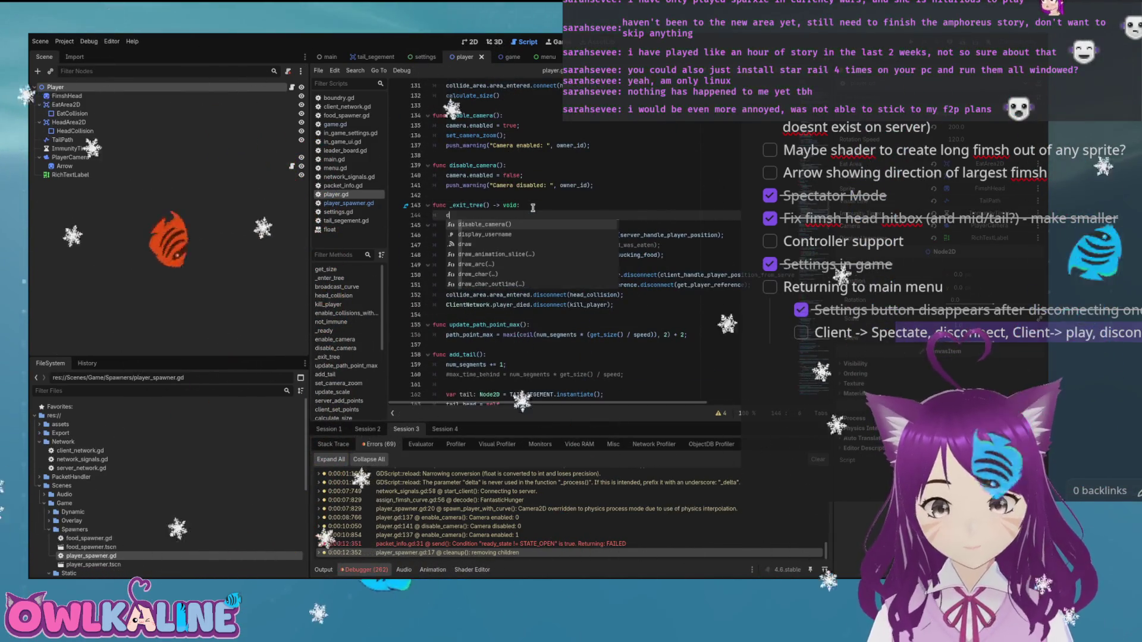
text(camer)
key(BackSpace)
key(BackSpace)
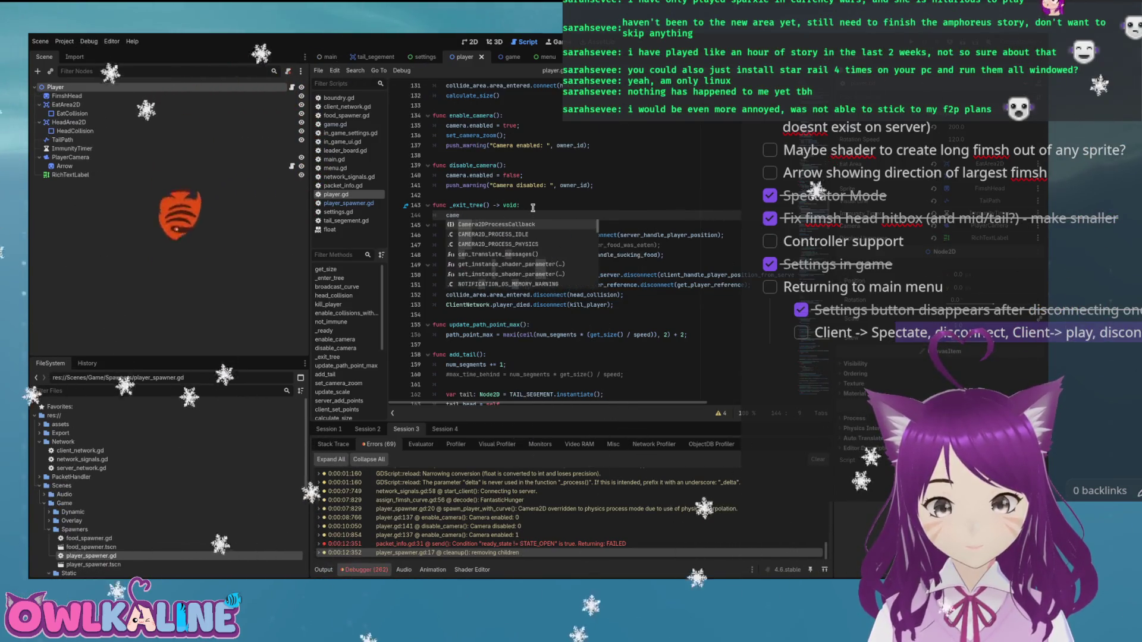
key(BackSpace)
key(BackSpace)
text(disabl)
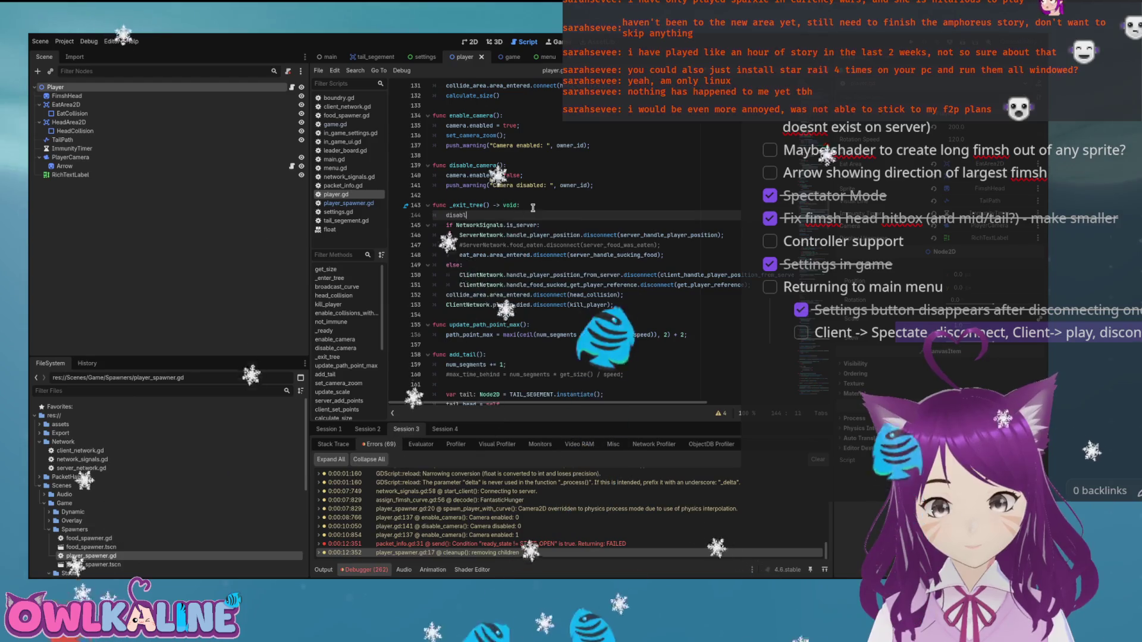
text(e_camera();)
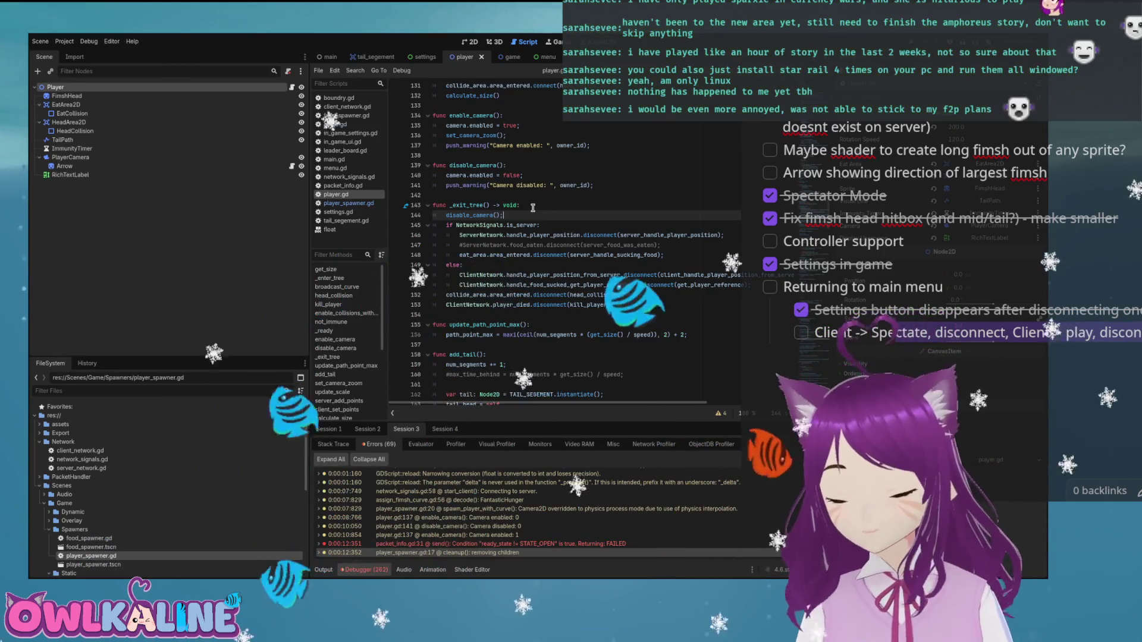
click(533, 206)
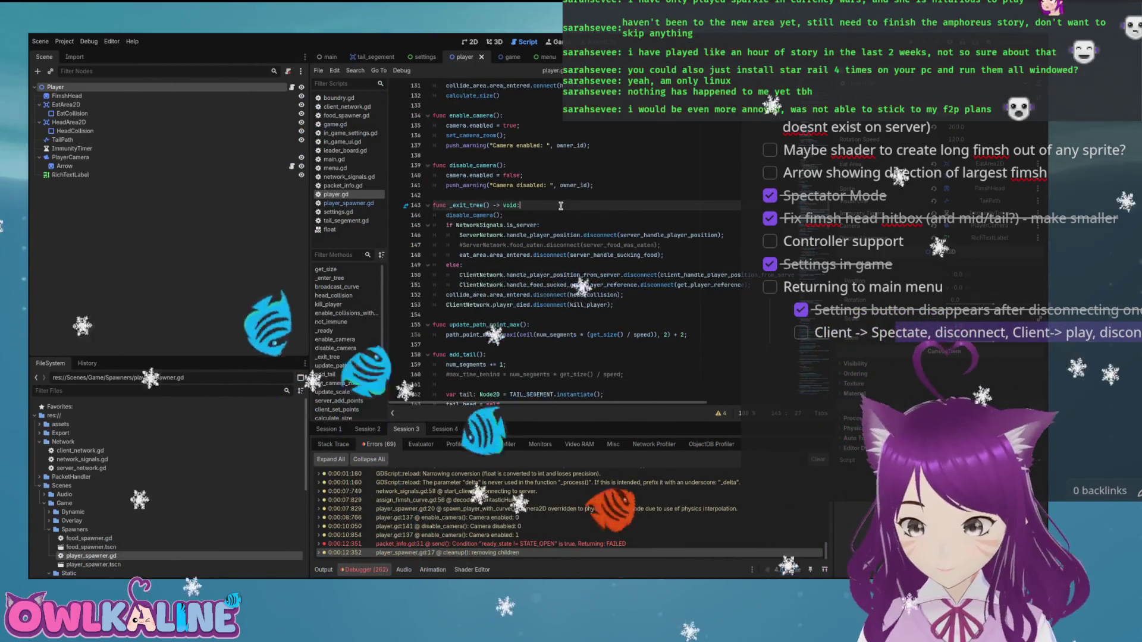
key(F5)
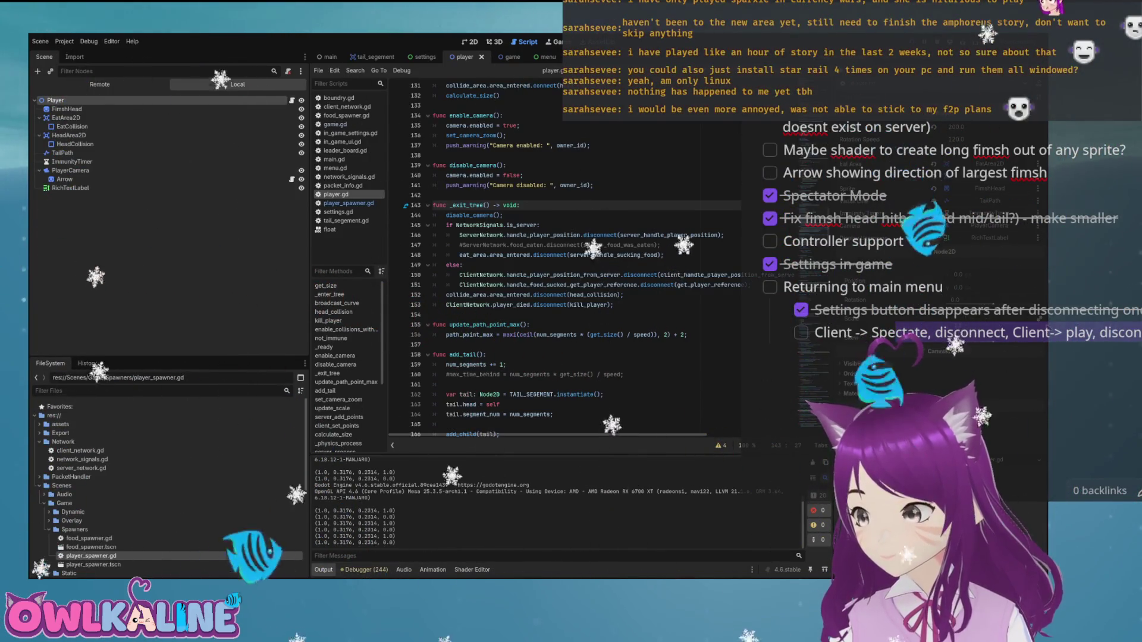
Bring up the game windows, join a client to the server, and close the extra playing client.
key(F5)
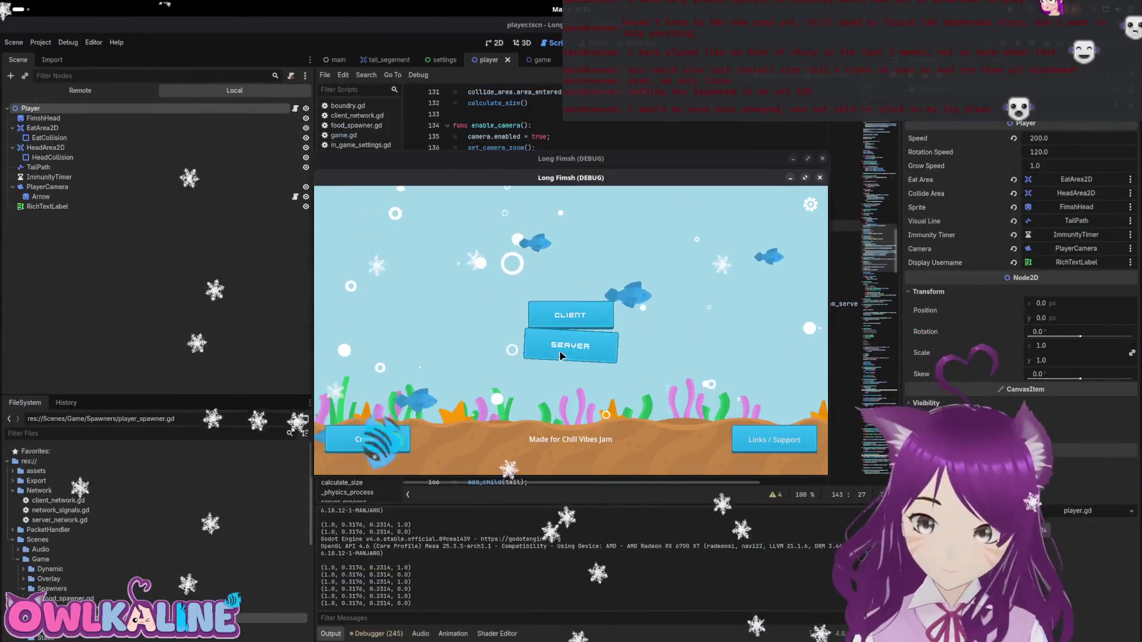
click(589, 315)
drag(599, 180, 745, 210)
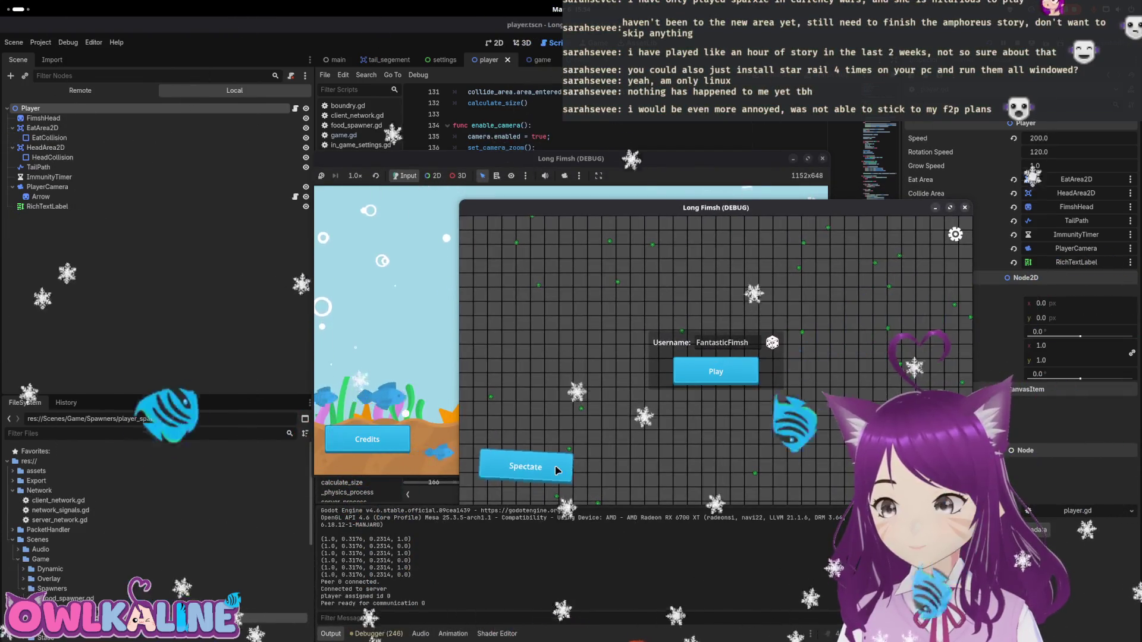
click(715, 372)
click(965, 207)
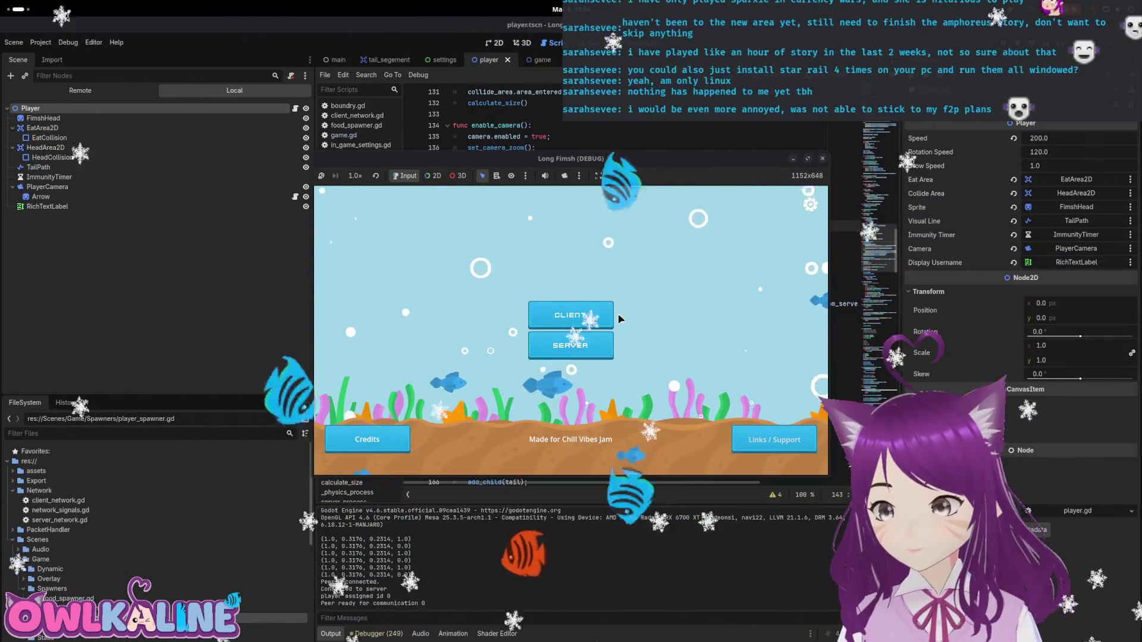
click(571, 317)
Spectate, stop spectating, play, then disconnect from the server and resize the game window.
click(397, 429)
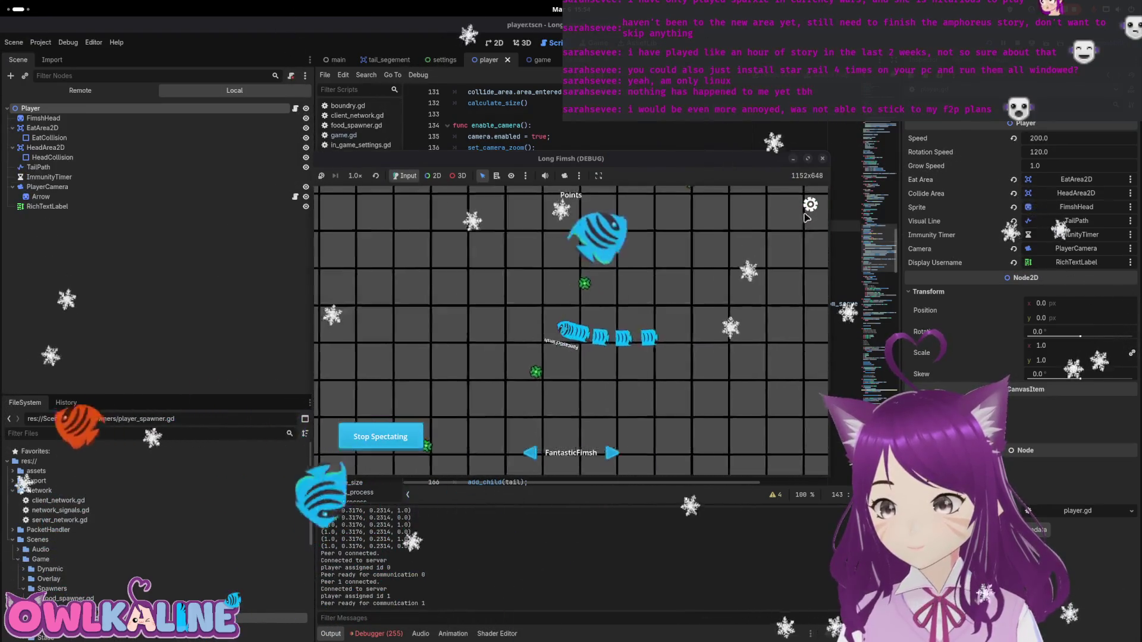
key(Escape)
click(583, 369)
click(377, 436)
click(566, 341)
key(Escape)
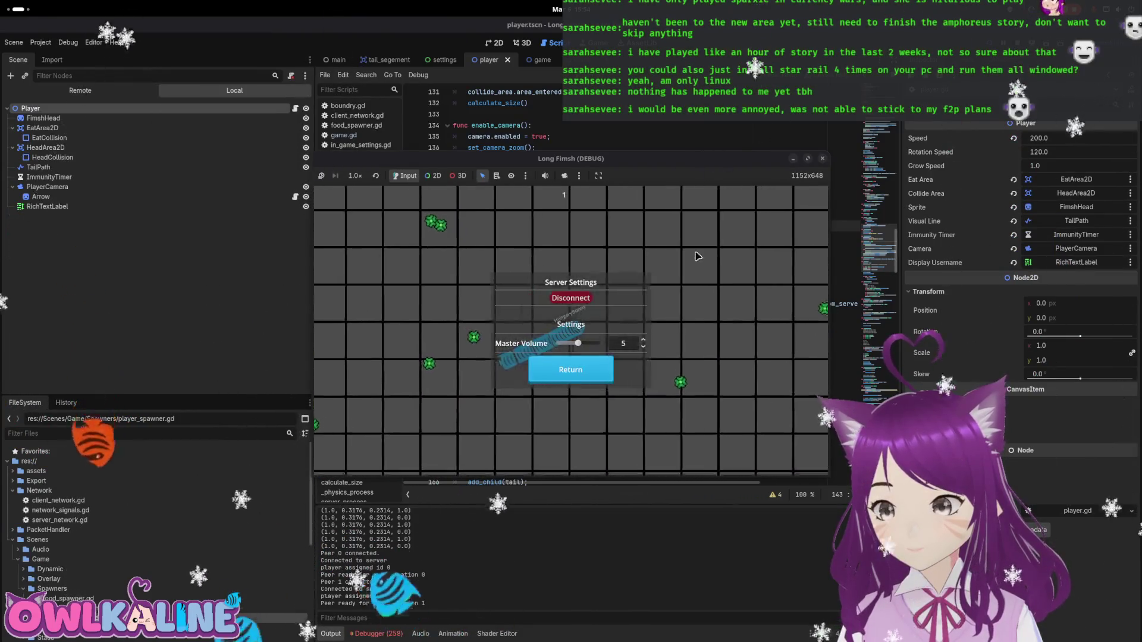
click(552, 372)
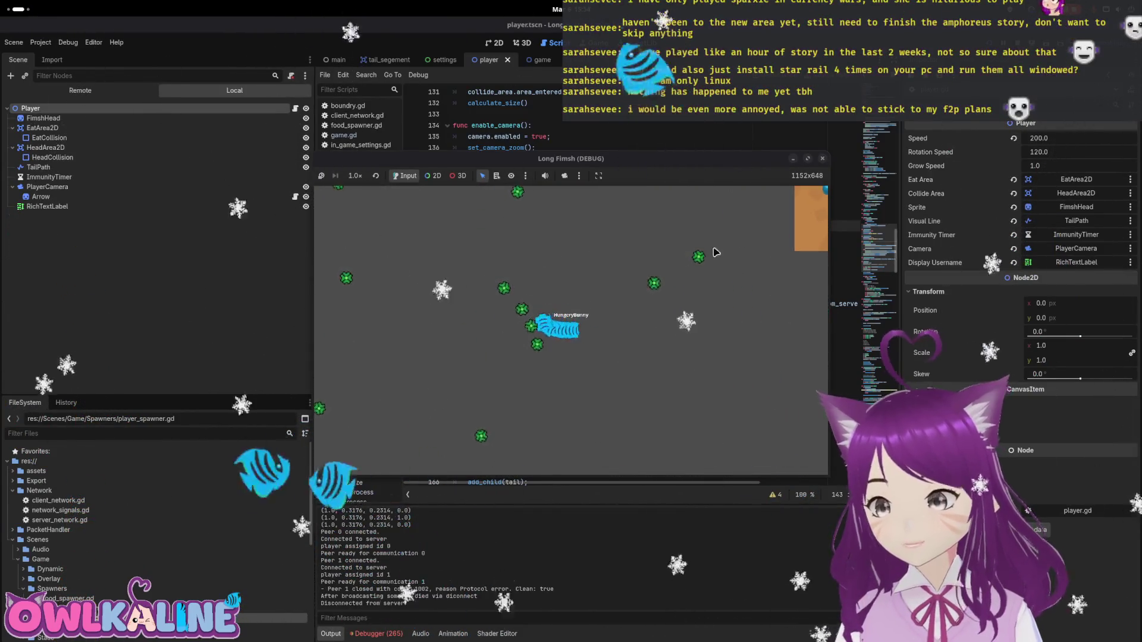
double_click(723, 158)
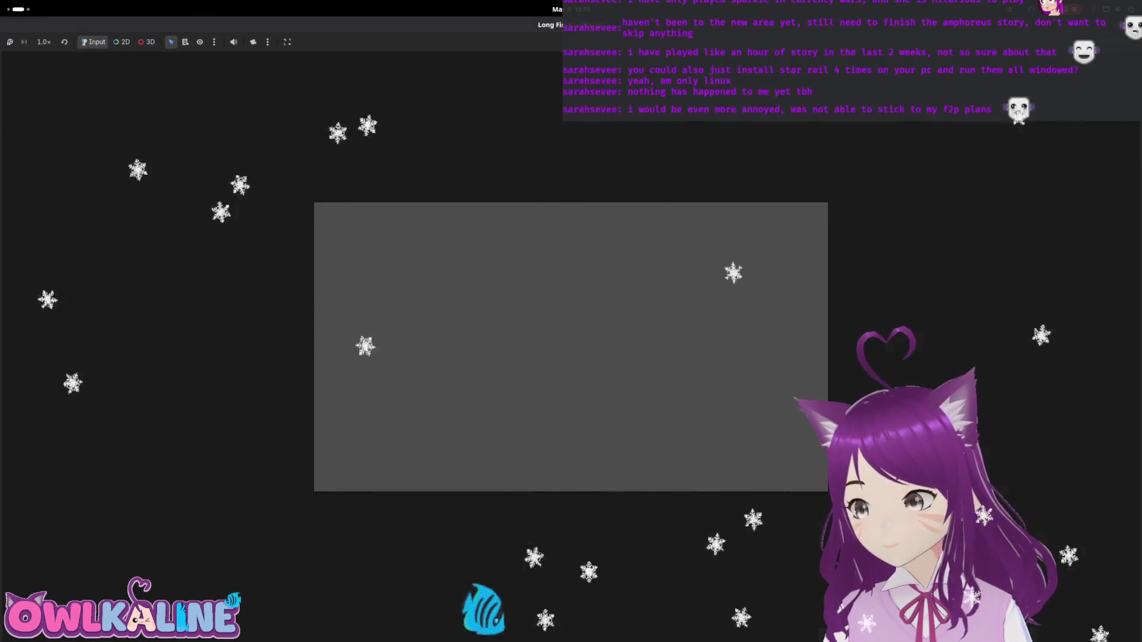
key(super+Down)
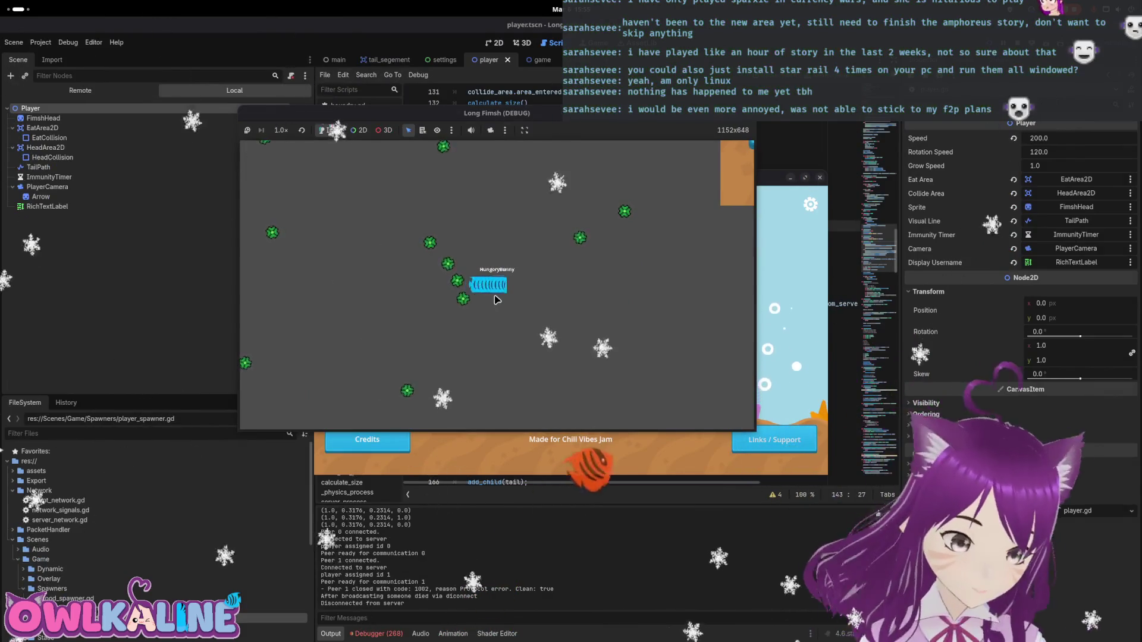
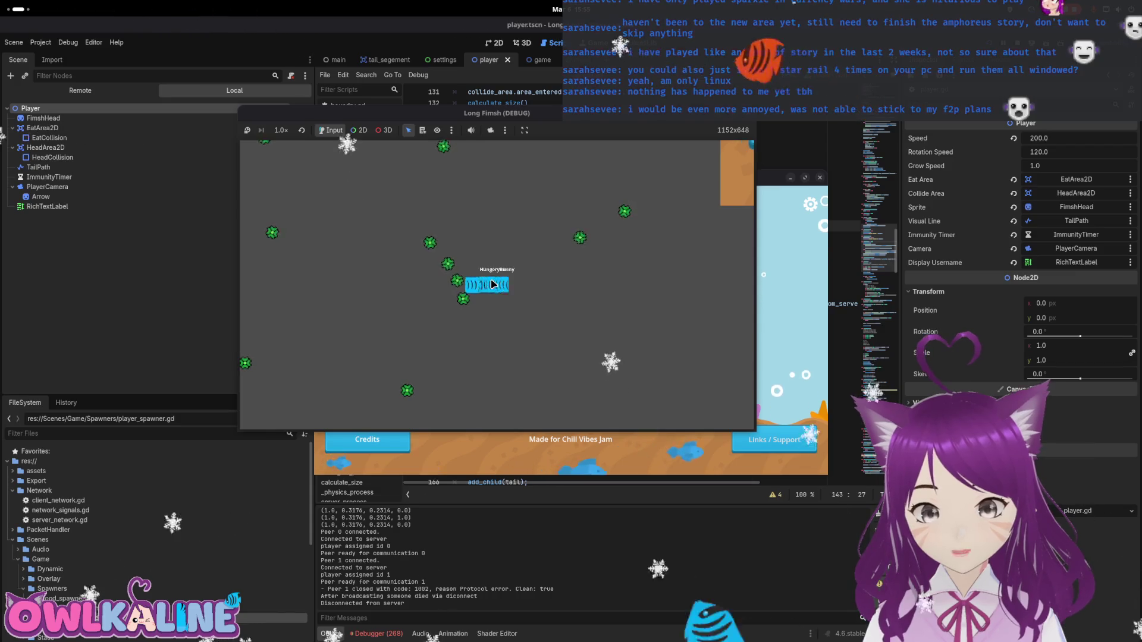
Nudge the game window right and enable Select mode with 2D-only node picking.
drag(454, 125, 482, 144)
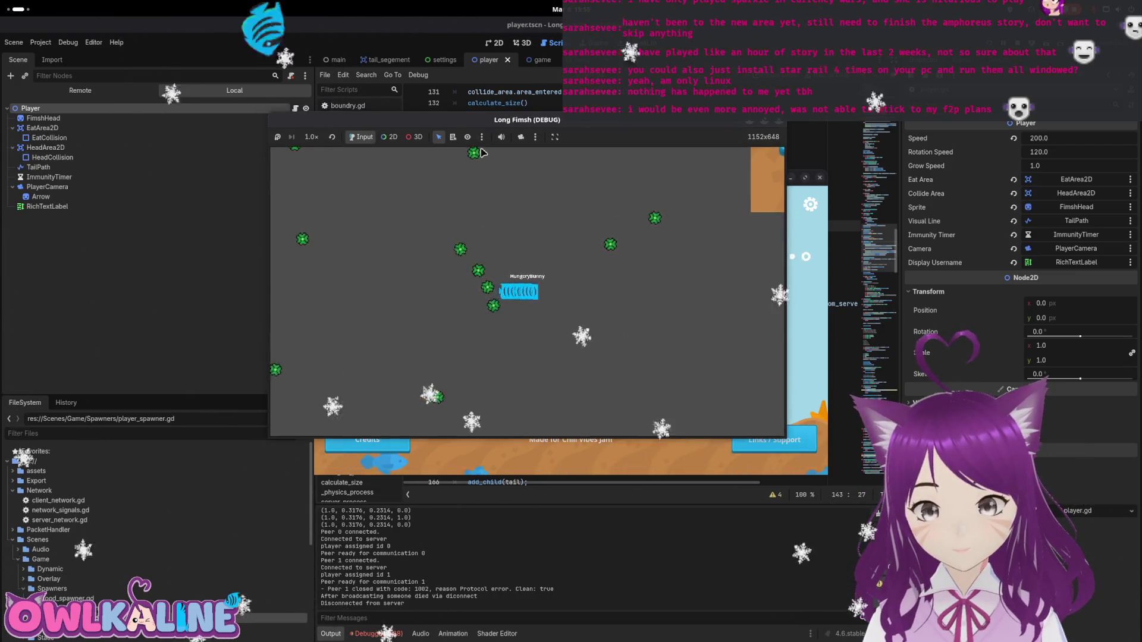
click(439, 137)
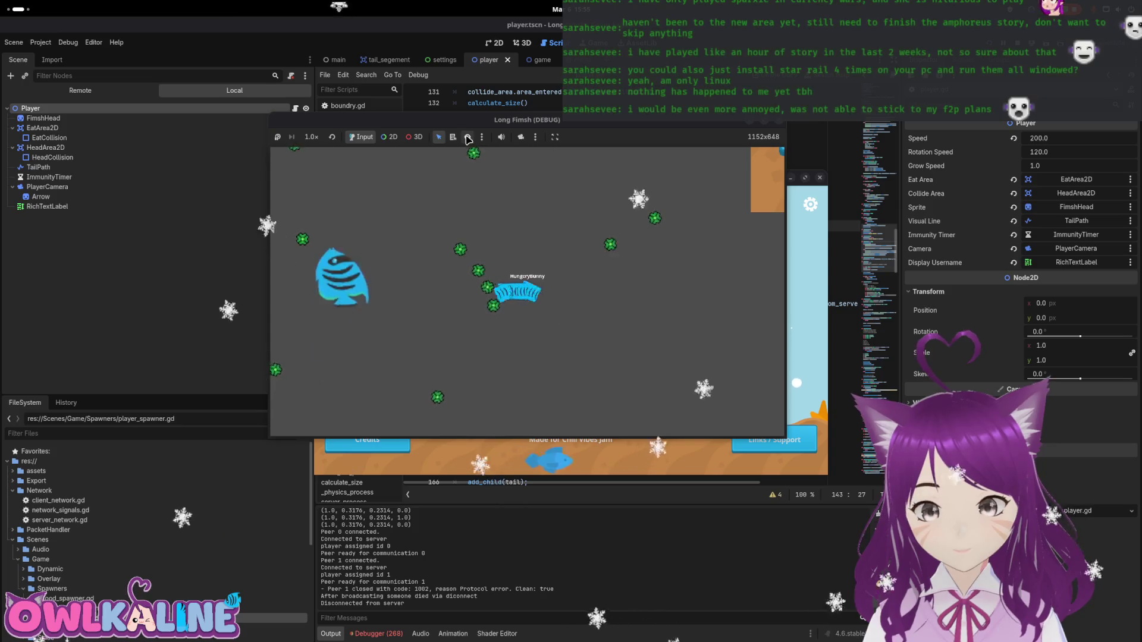
click(393, 137)
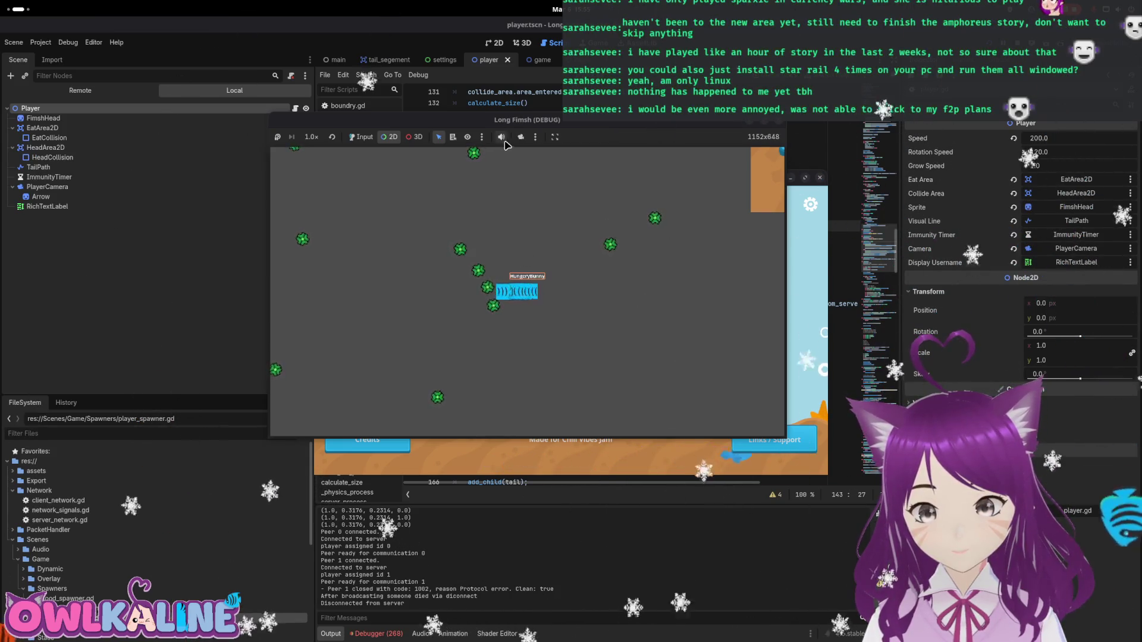
Show the Remote scene tree with Node2D and Game expanded, then bring up Activities.
click(107, 93)
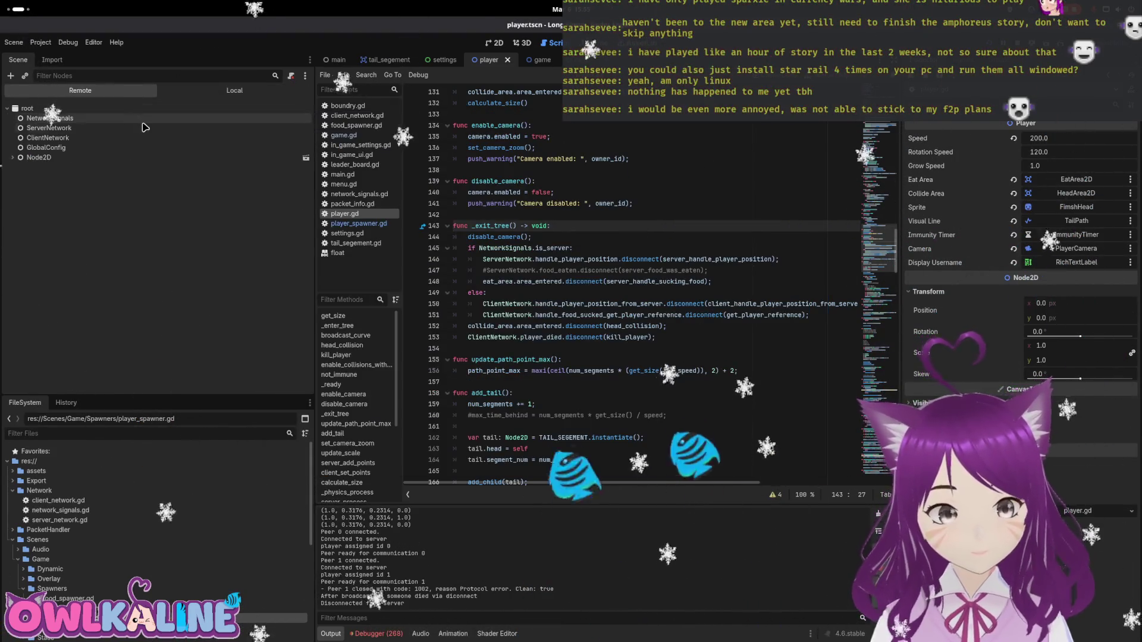
click(13, 157)
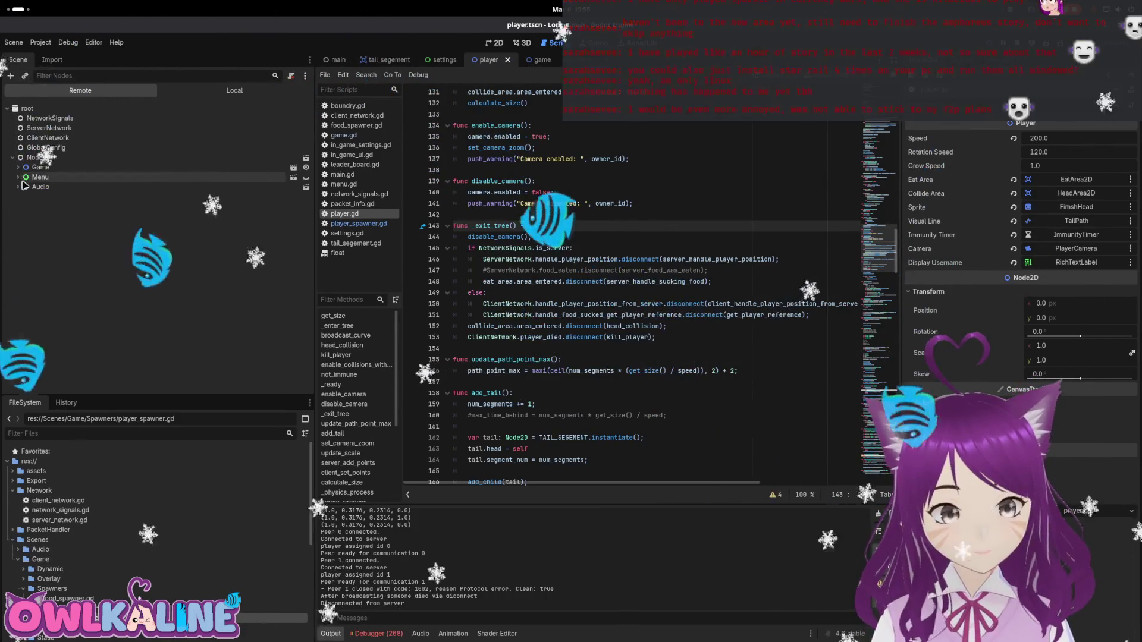
click(18, 167)
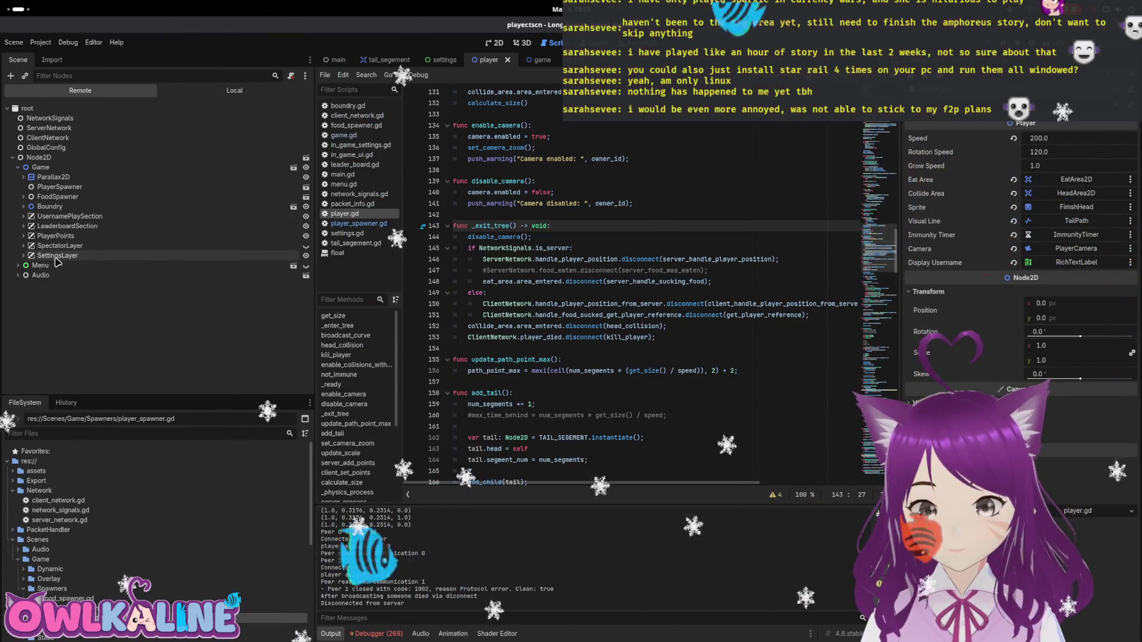
key(super)
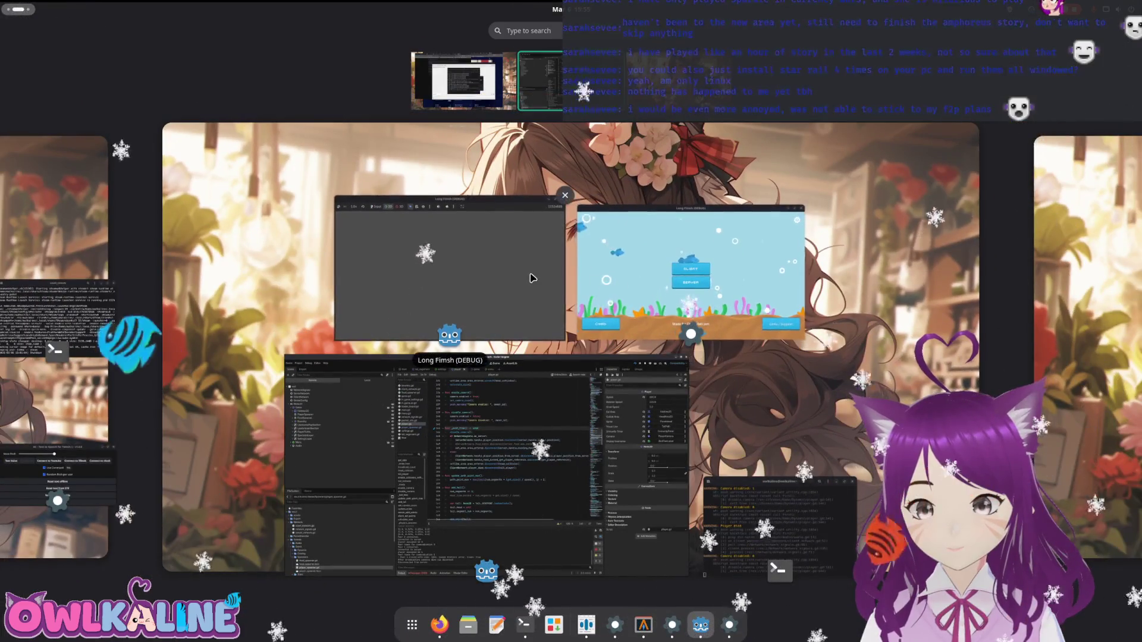
Put the Long Fimsh (DEBUG) window over the editor and have picking list all nodes at a clicked spot.
click(533, 278)
mouse_move(518, 125)
mouse_down()
mouse_move(1011, 211)
mouse_move(608, 212)
mouse_up()
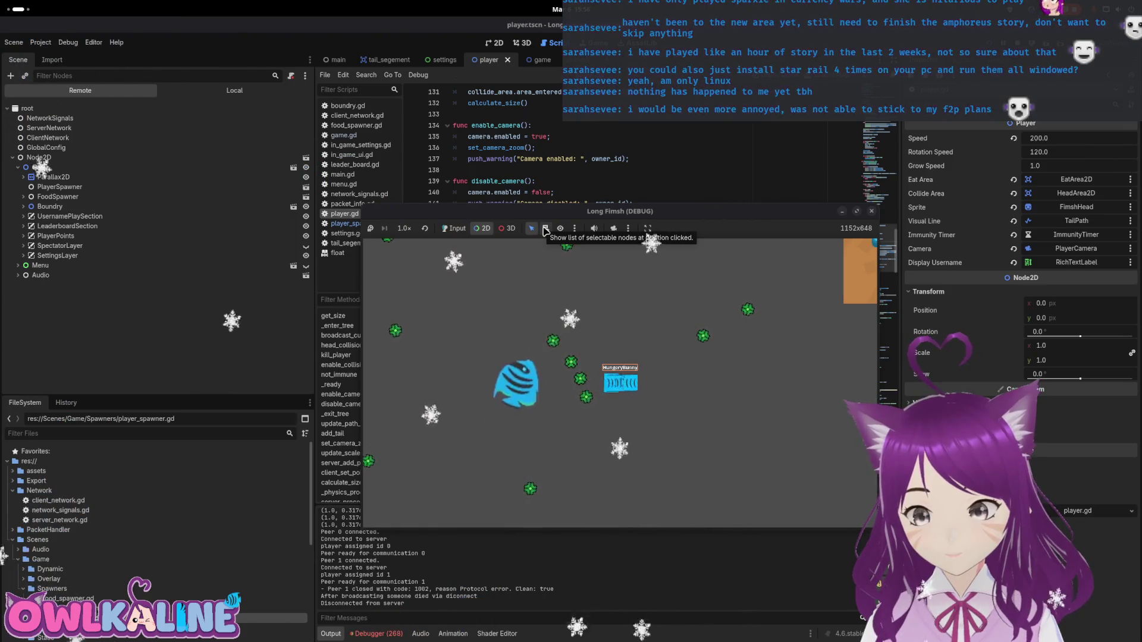
click(545, 229)
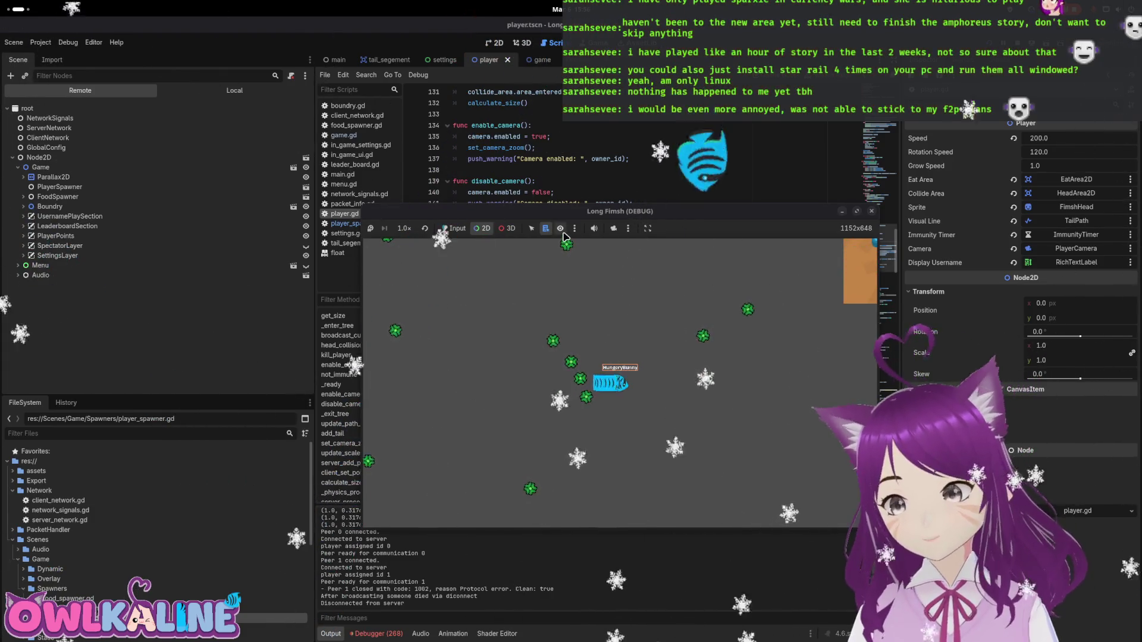
Override the game camera, zoom and pan onto the HungeryBunny fish, and expand SettingsLayer.
click(533, 230)
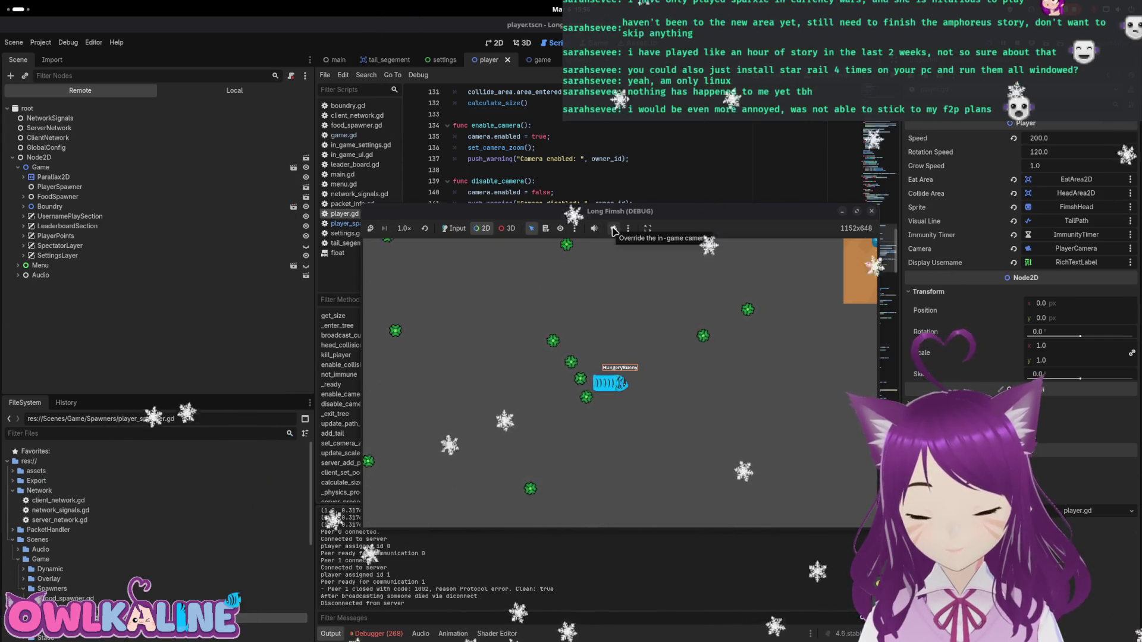
click(613, 228)
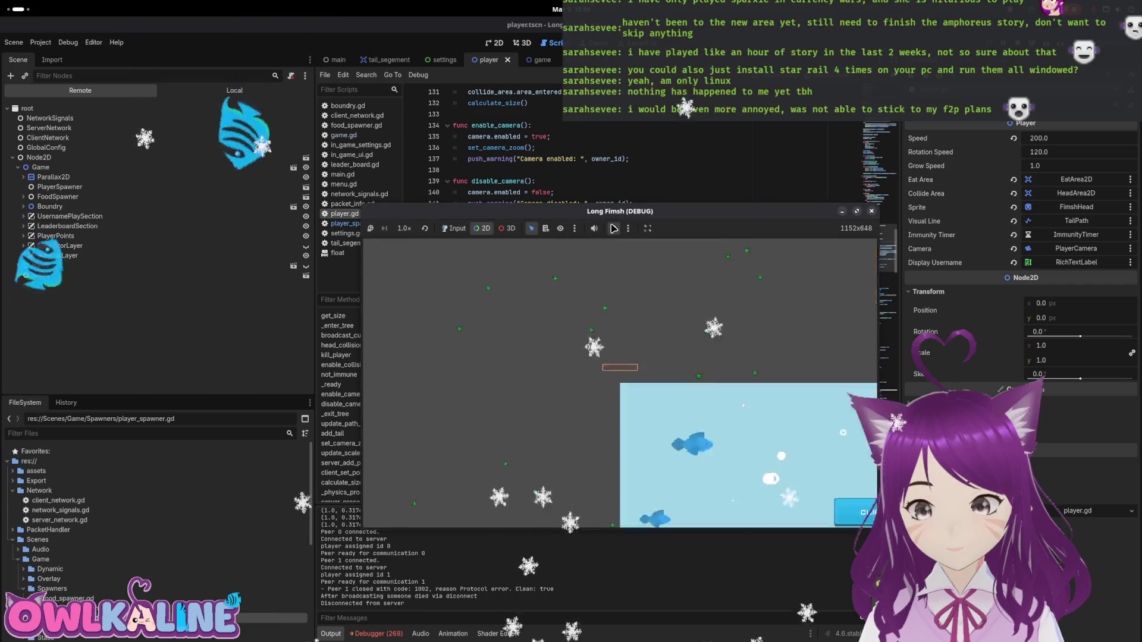
scroll(731, 297, up, 6)
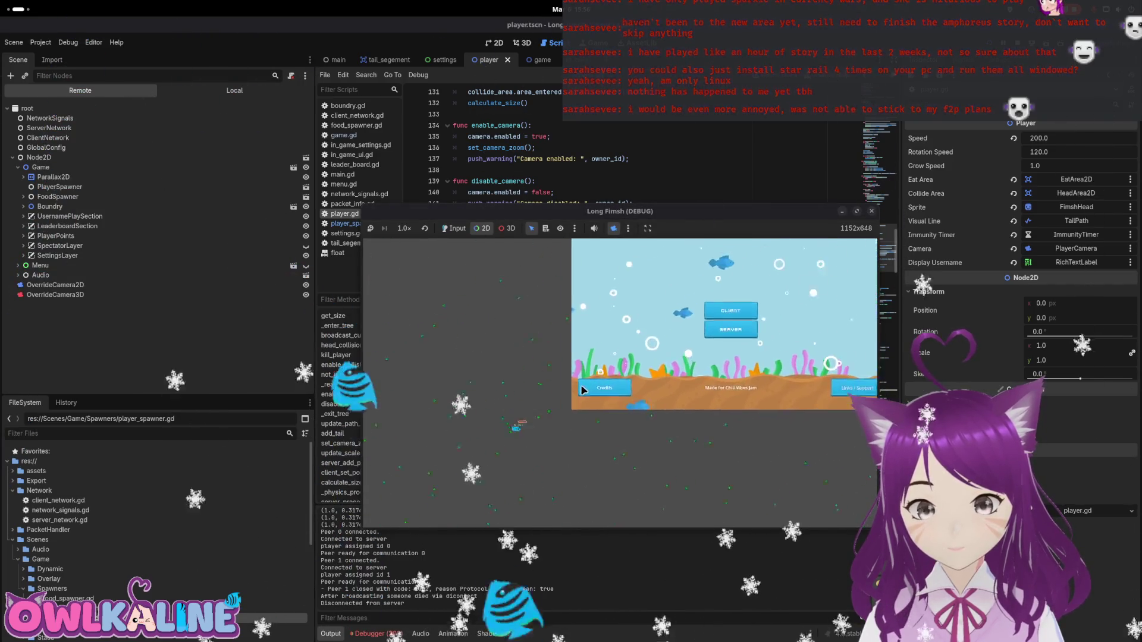
drag(711, 364, 654, 371)
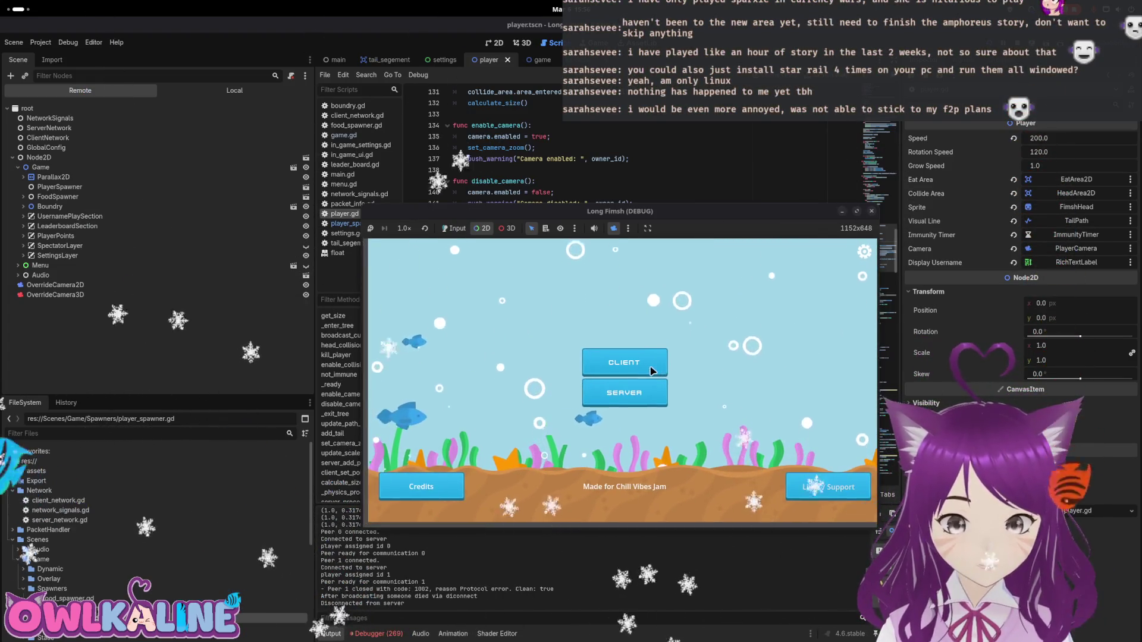
scroll(655, 374, down, 3)
drag(416, 369, 580, 411)
scroll(580, 412, up, 2)
scroll(580, 413, up, 2)
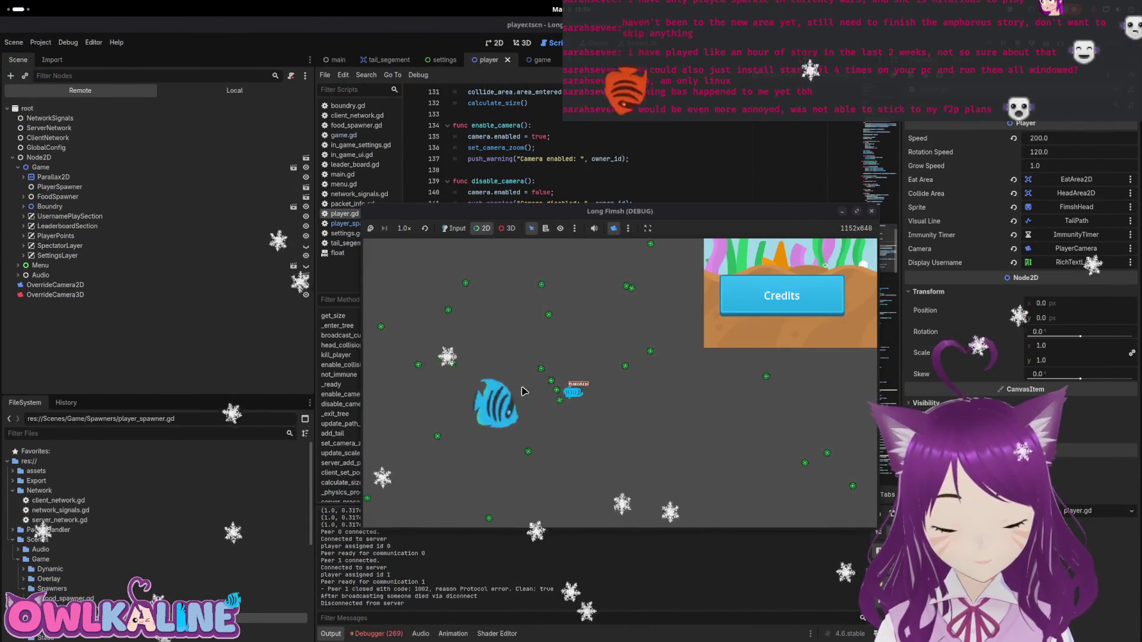
scroll(568, 402, up, 4)
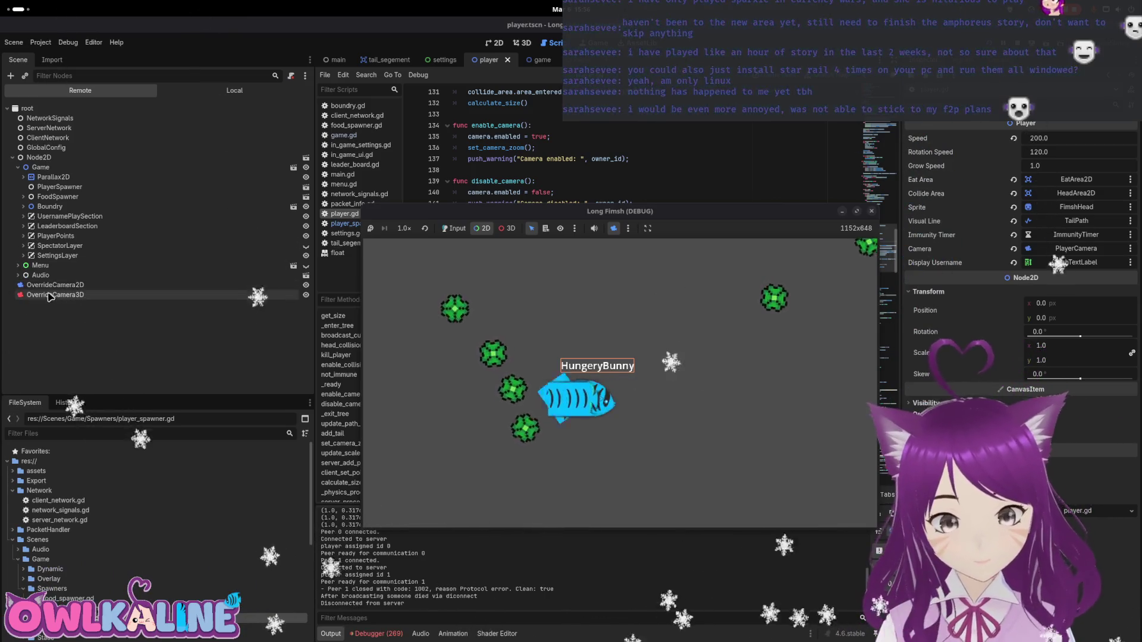
click(24, 255)
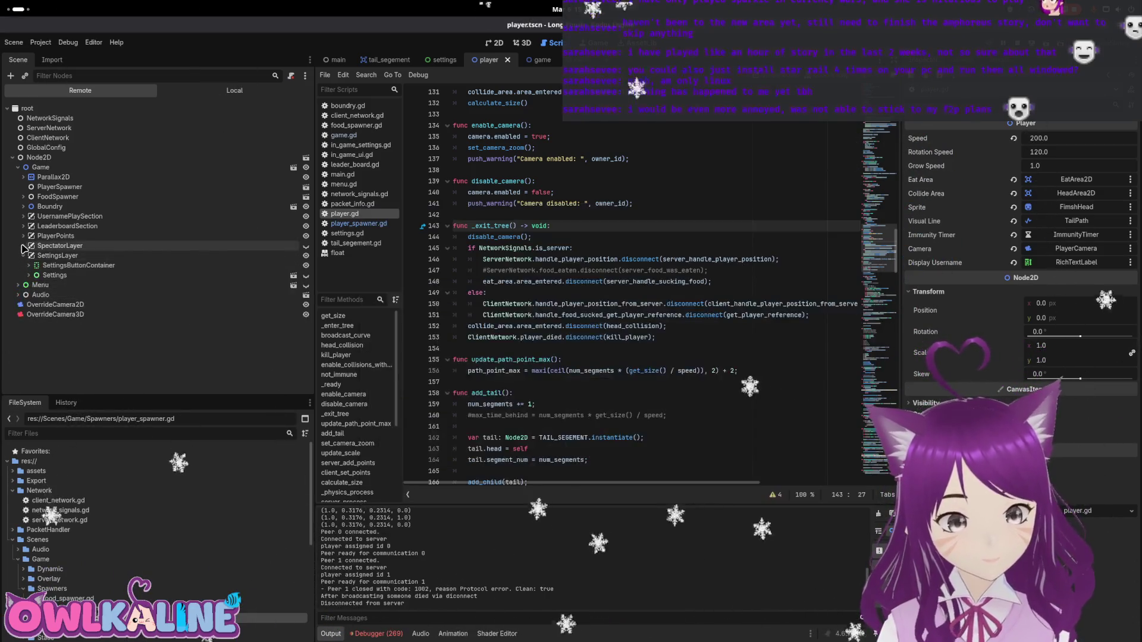
Inspect and collapse the PlayerPoints, SettingsLayer and SpectatorLayer nodes, then return to player.gd line 138.
click(23, 236)
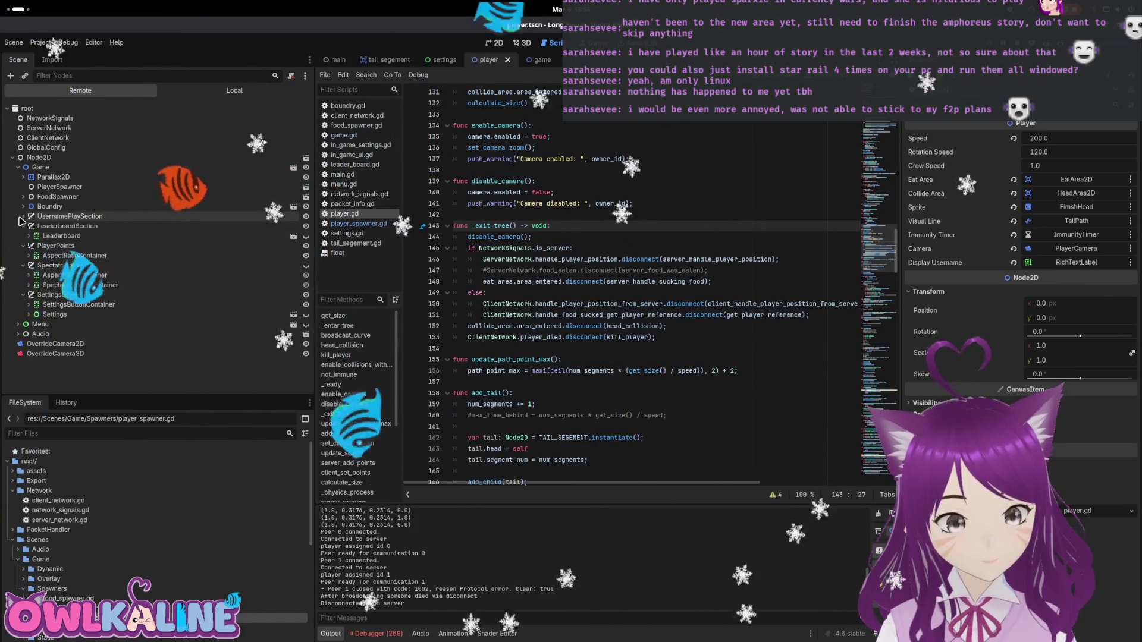
click(23, 236)
click(23, 246)
click(23, 255)
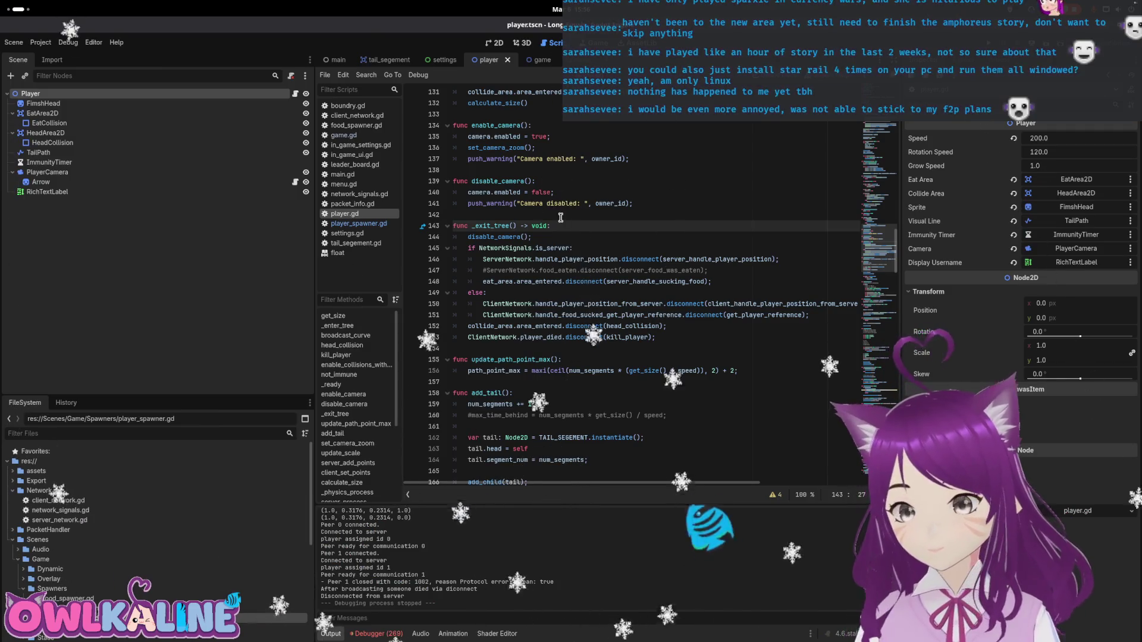
click(569, 168)
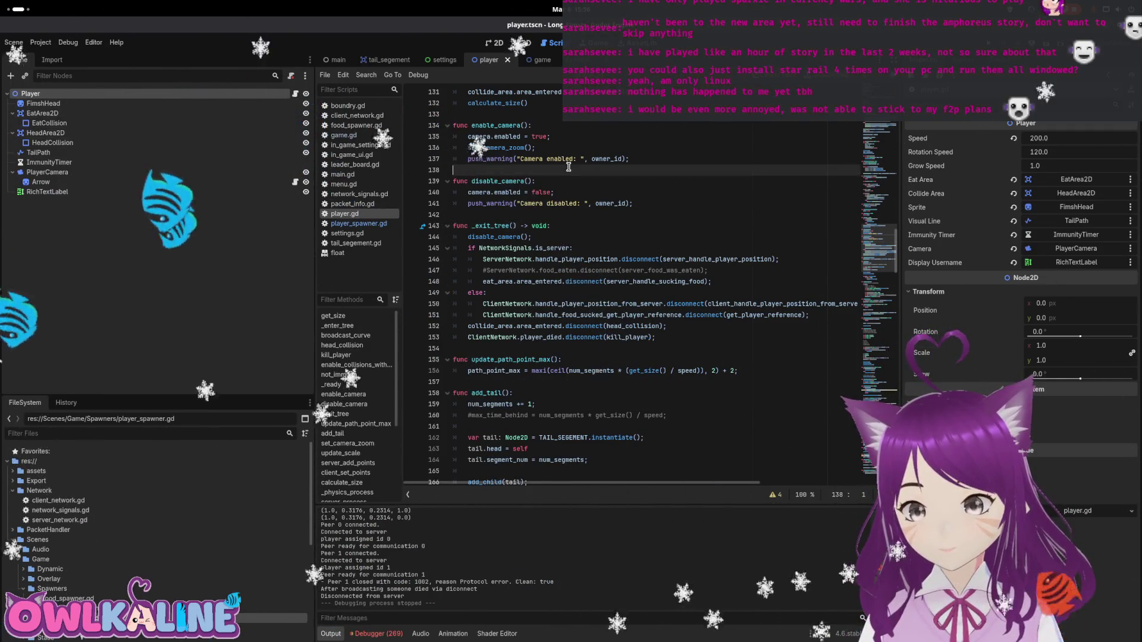
Append queue_free(); on line 154 at the end of _exit_tree, save player.gd, and run with F5.
click(548, 248)
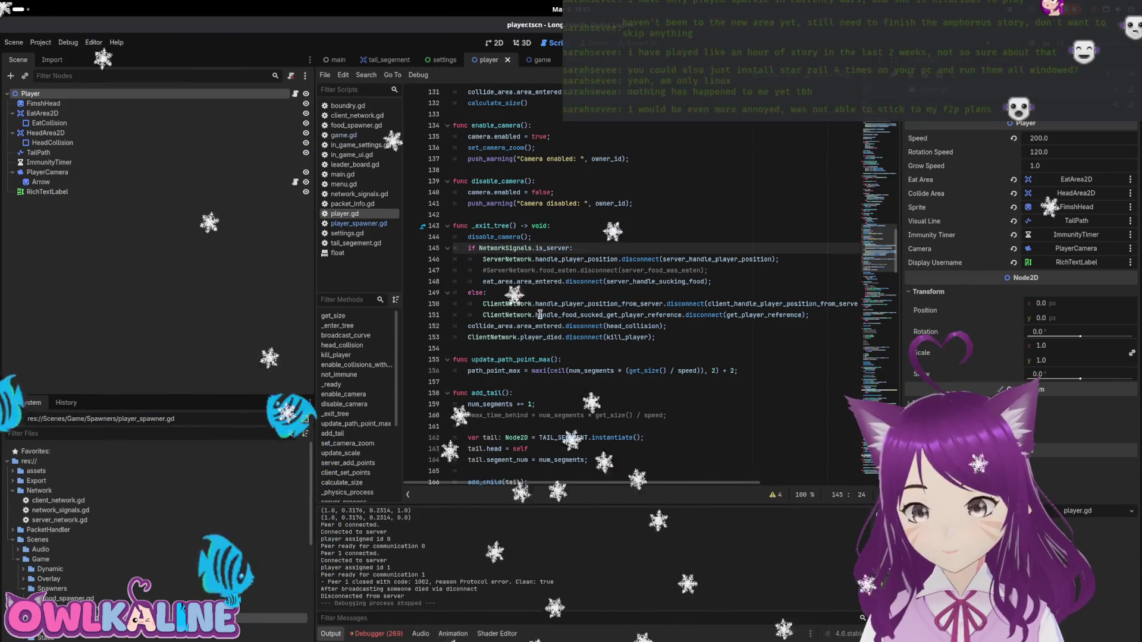
click(512, 228)
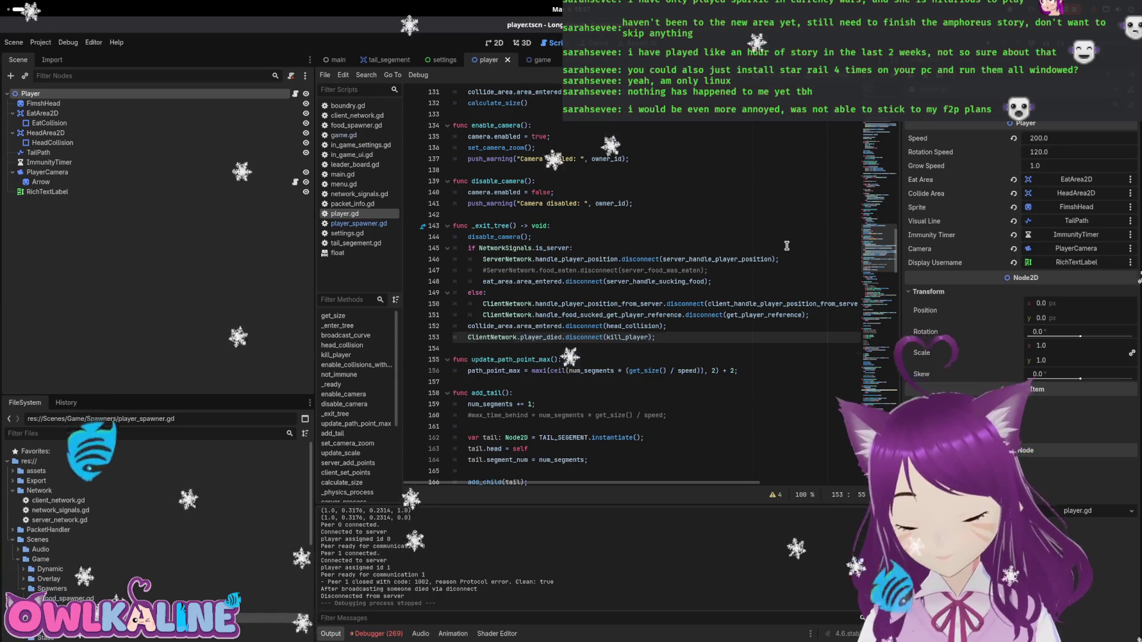
key(Return)
text(c)
key(BackSpace)
text(qu)
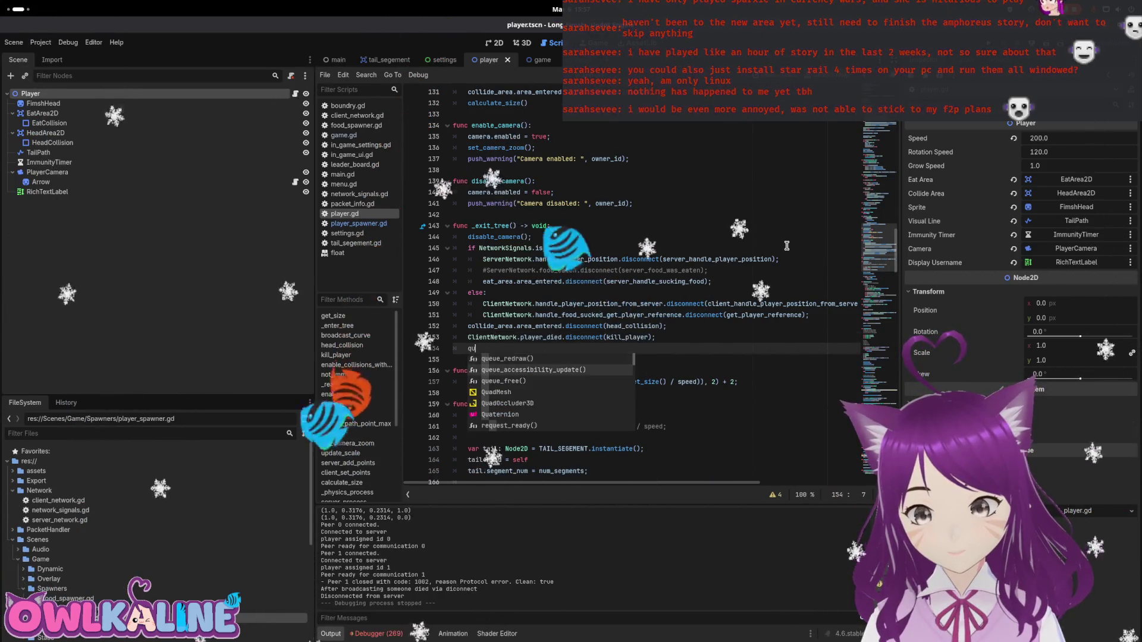
key(Return)
text(;)
key(ctrl+s)
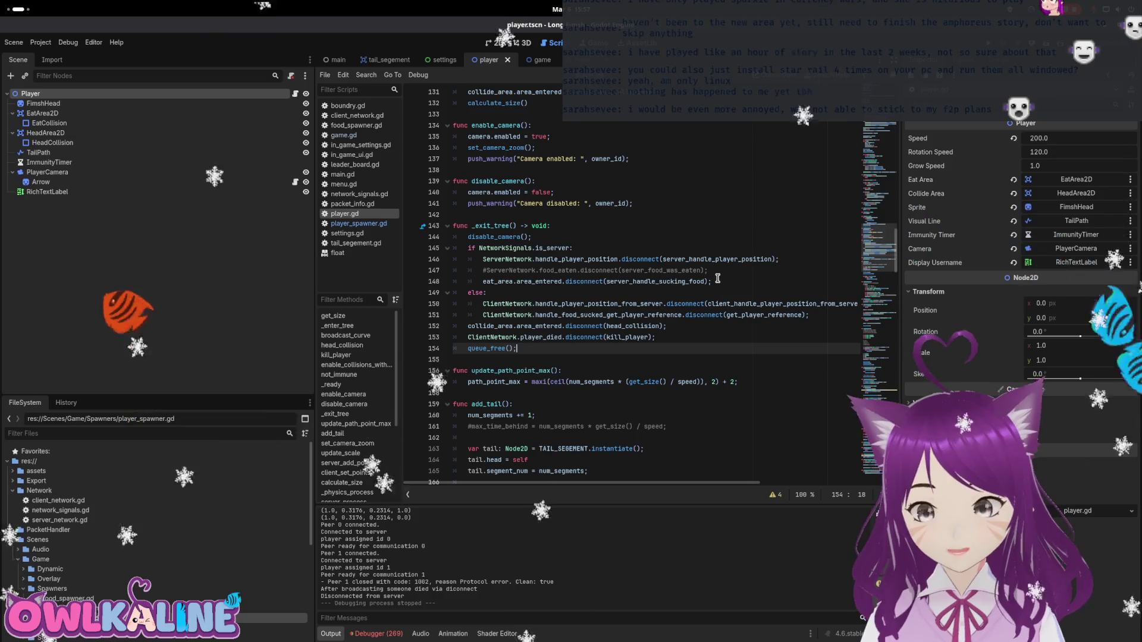
key(F5)
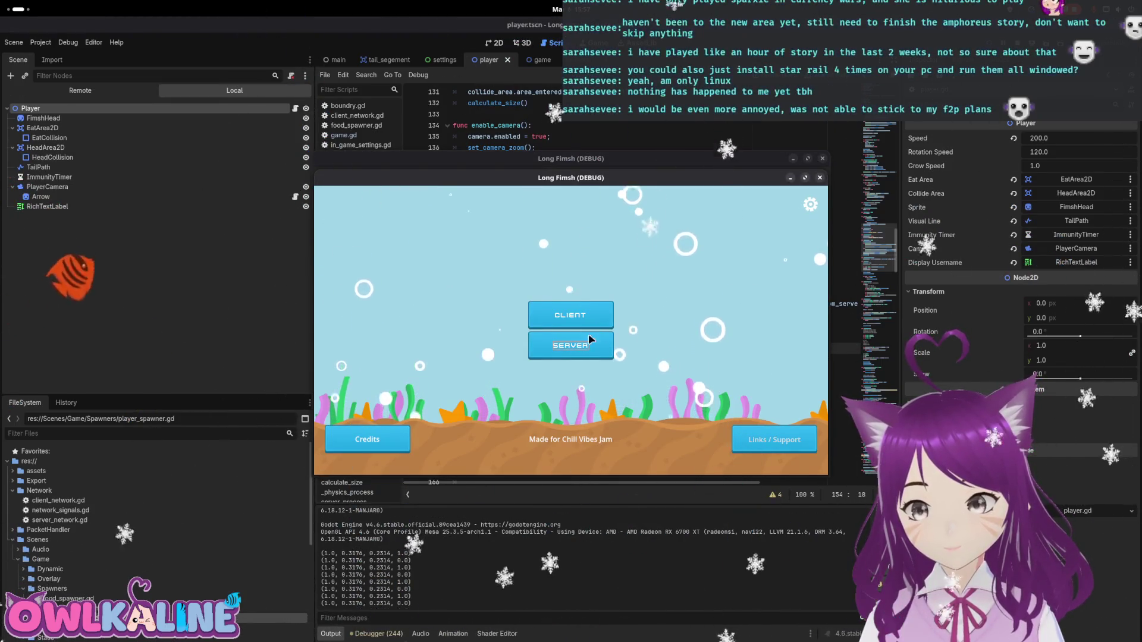
Arrange the game windows, start the SERVER in one, and join as a CLIENT with the suggested username.
mouse_move(571, 177)
mouse_down()
mouse_move(571, 229)
mouse_move(665, 243)
mouse_move(637, 246)
mouse_up()
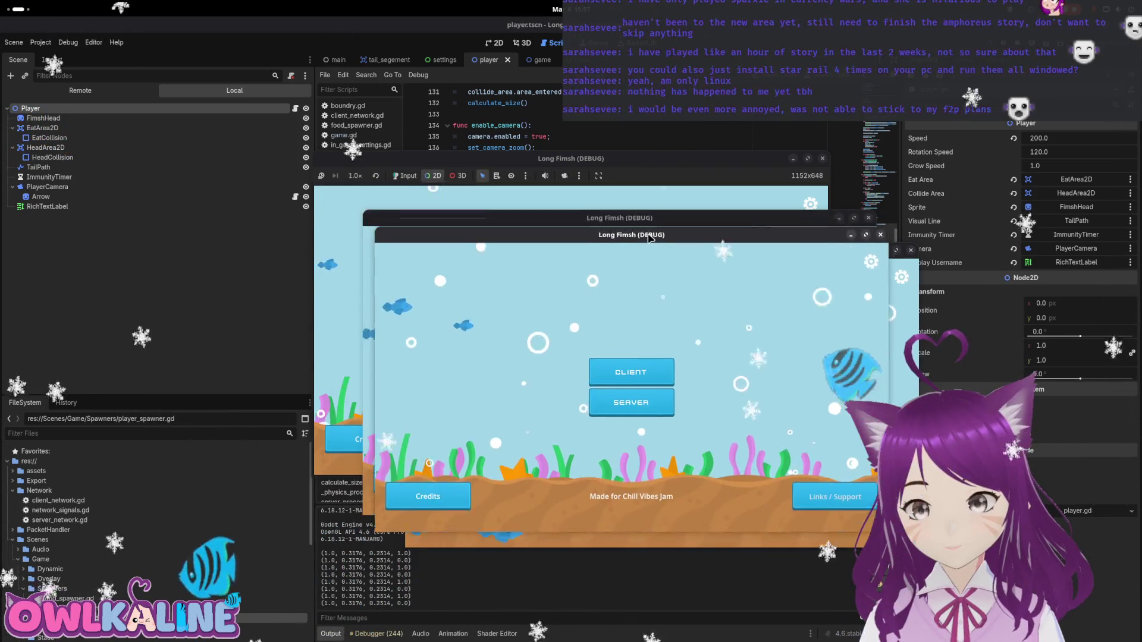
click(594, 165)
drag(593, 165, 595, 164)
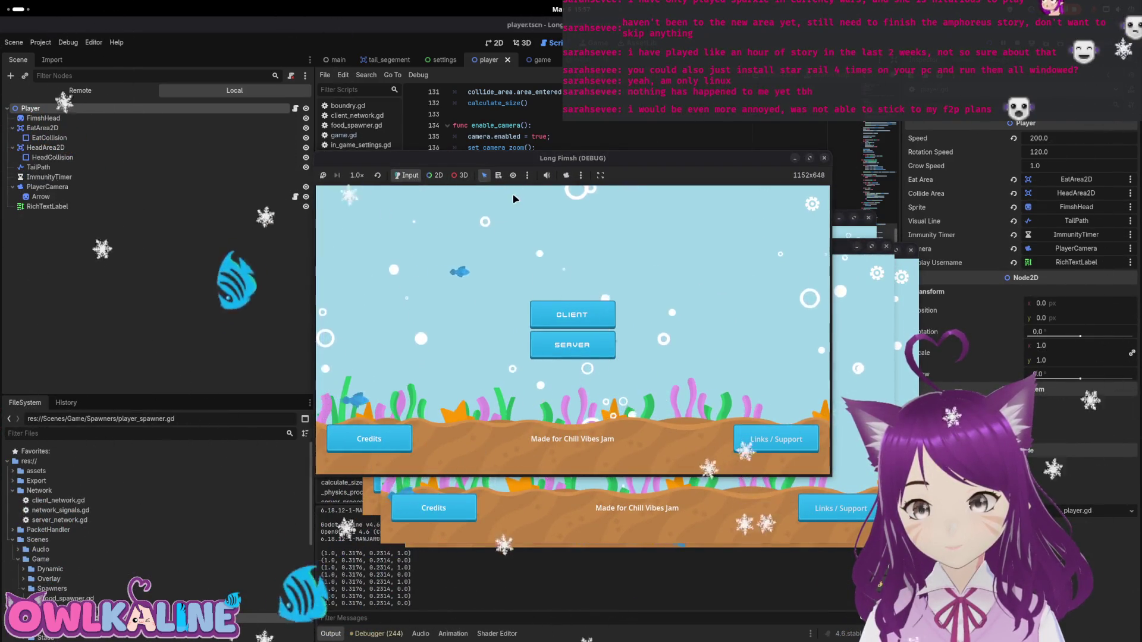
click(634, 415)
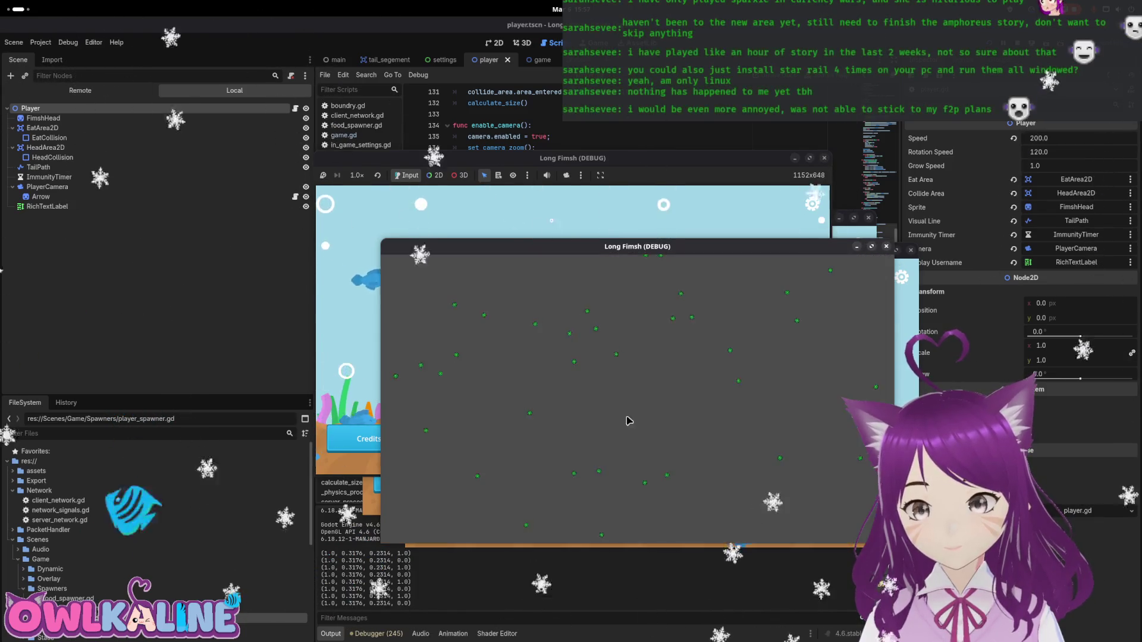
click(607, 315)
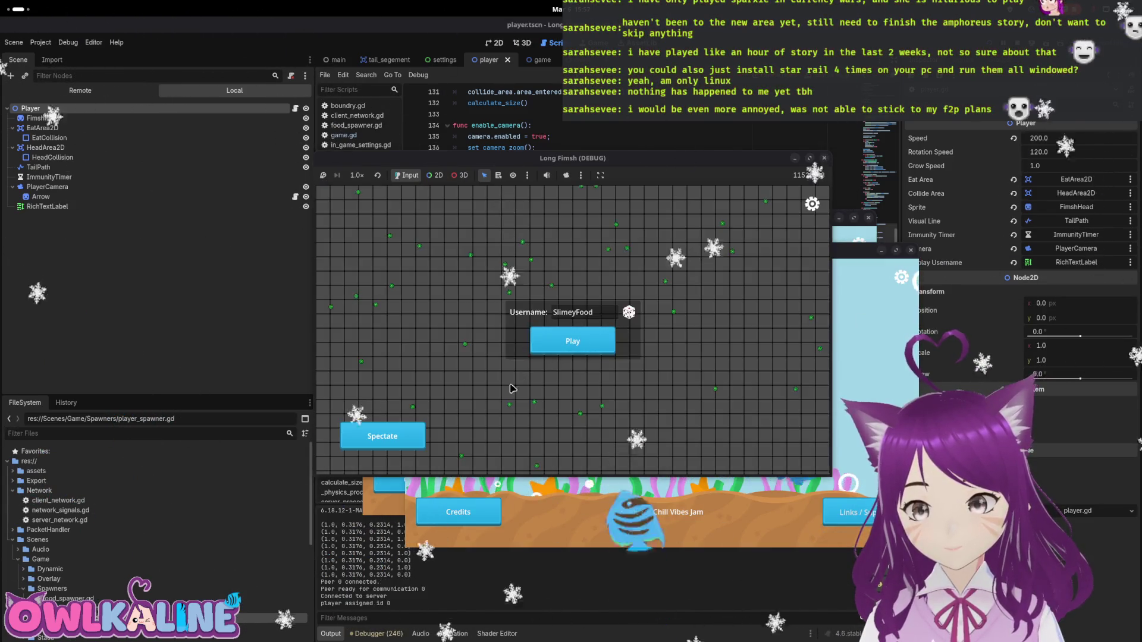
click(572, 340)
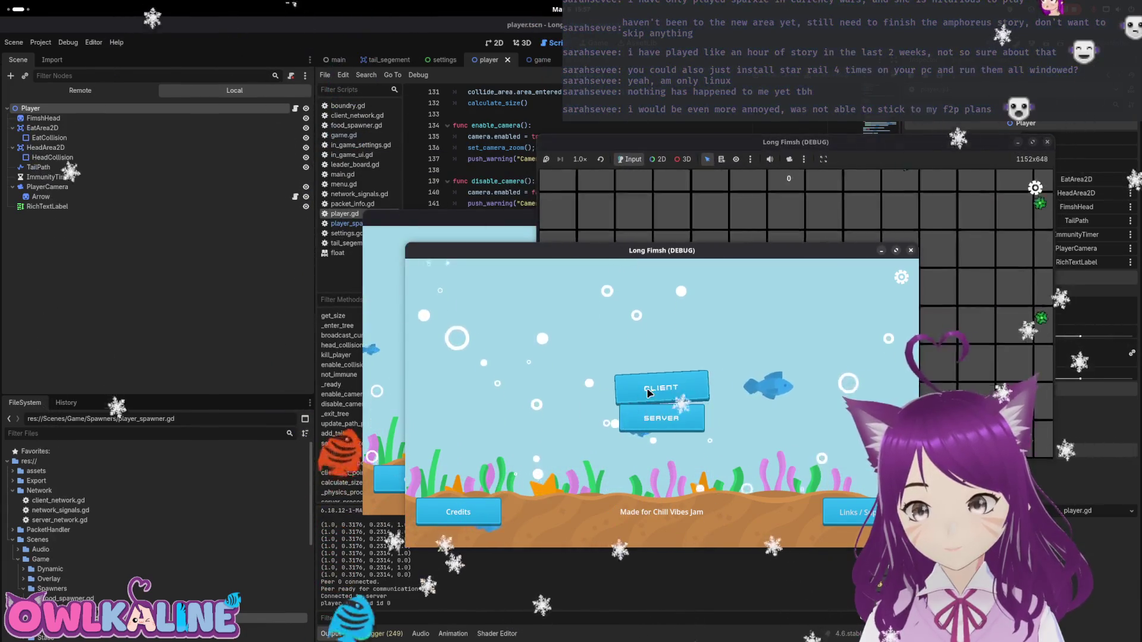
Join a second client, spectate then spawn its fish, and stop the game with F8.
click(661, 388)
click(658, 413)
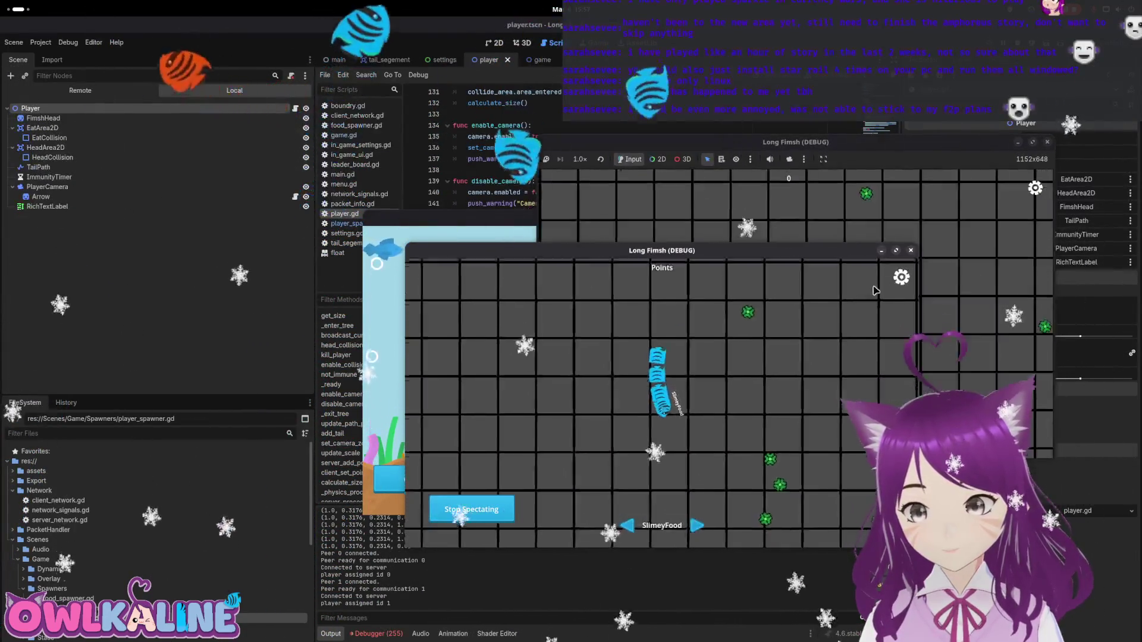
click(686, 412)
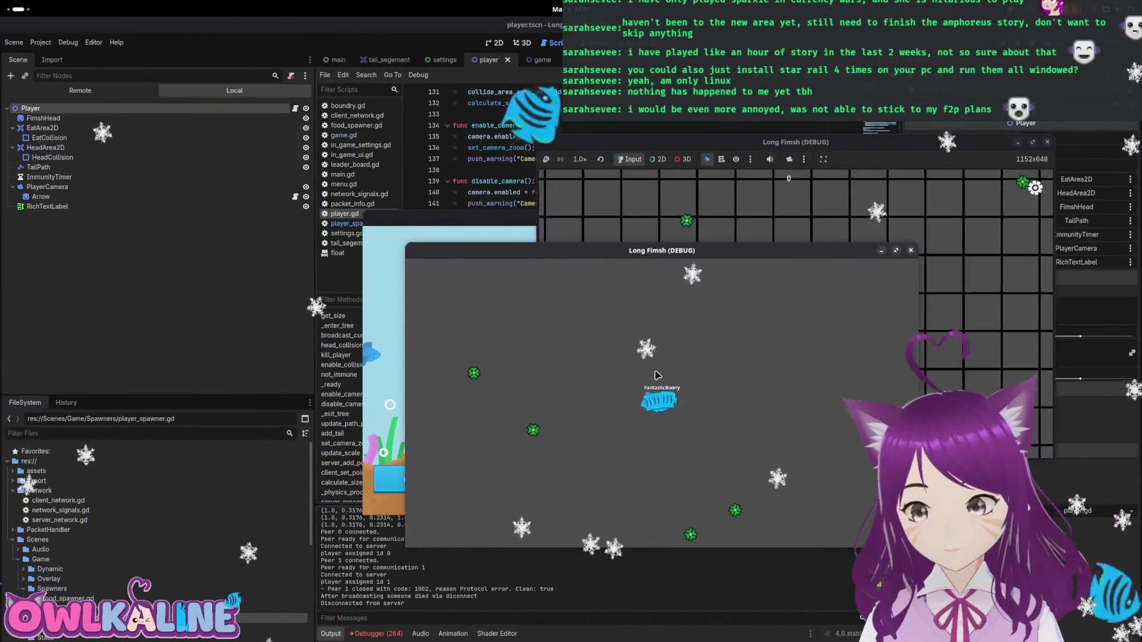
mouse_move(660, 409)
mouse_down()
mouse_move(594, 439)
mouse_move(521, 386)
mouse_move(541, 335)
mouse_up()
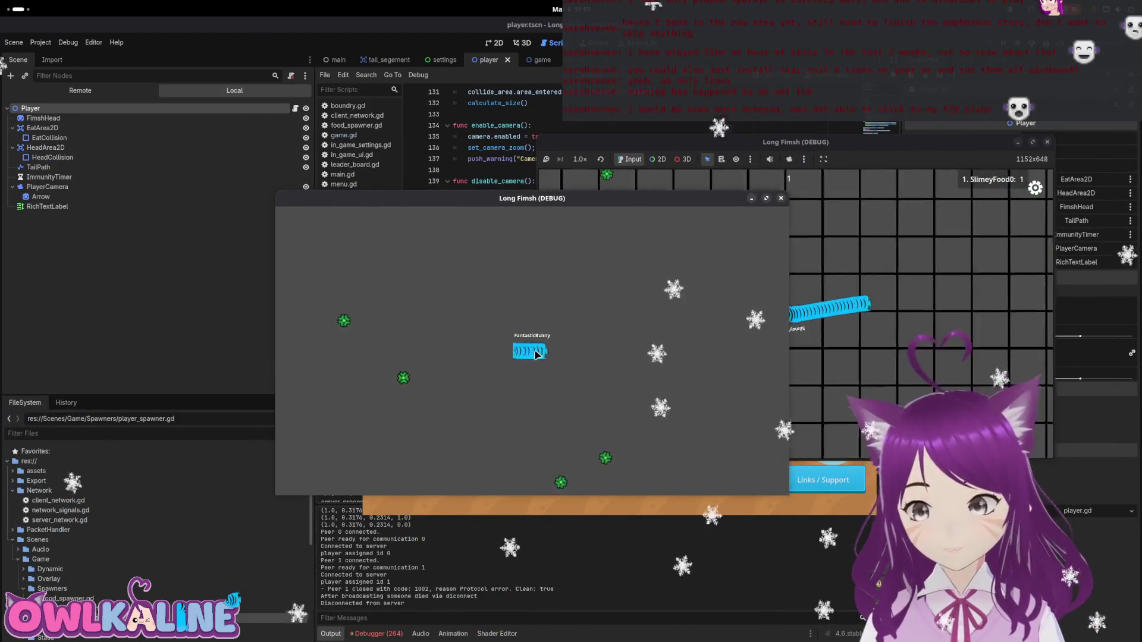
key(F8)
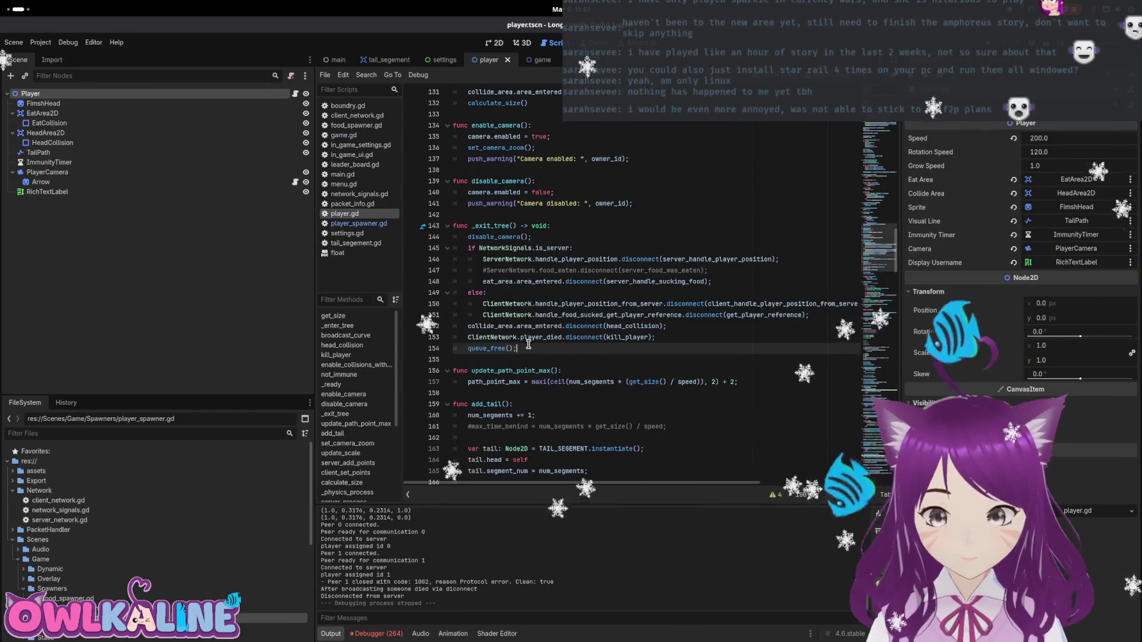
Delete the queue_free(); line from player.gd's _exit_tree and open the game.tscn tab.
key(BackSpace)
key(BackSpace)
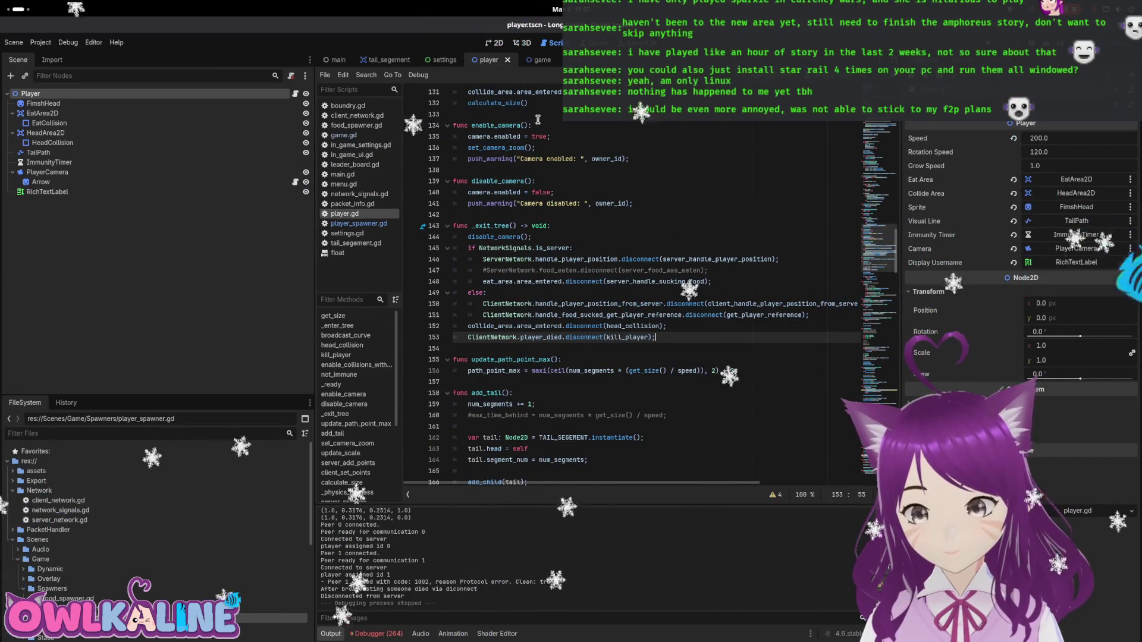
click(537, 62)
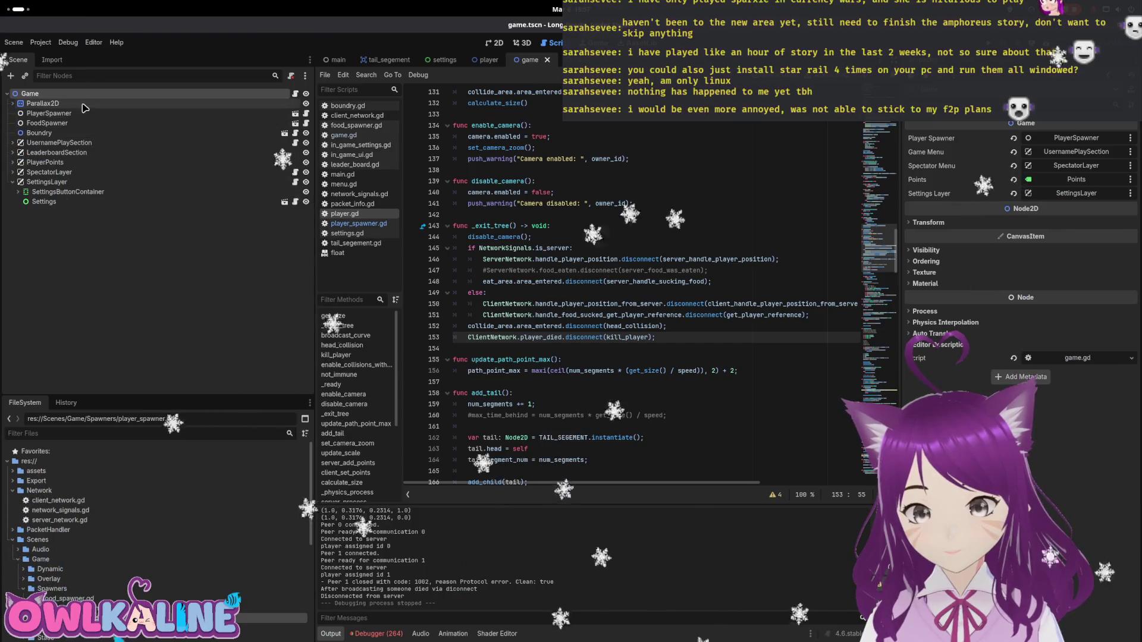
Open player_spawner.gd from the PlayerSpawner node and read its cleanup and spawn_player_with_curve code.
click(48, 113)
click(305, 113)
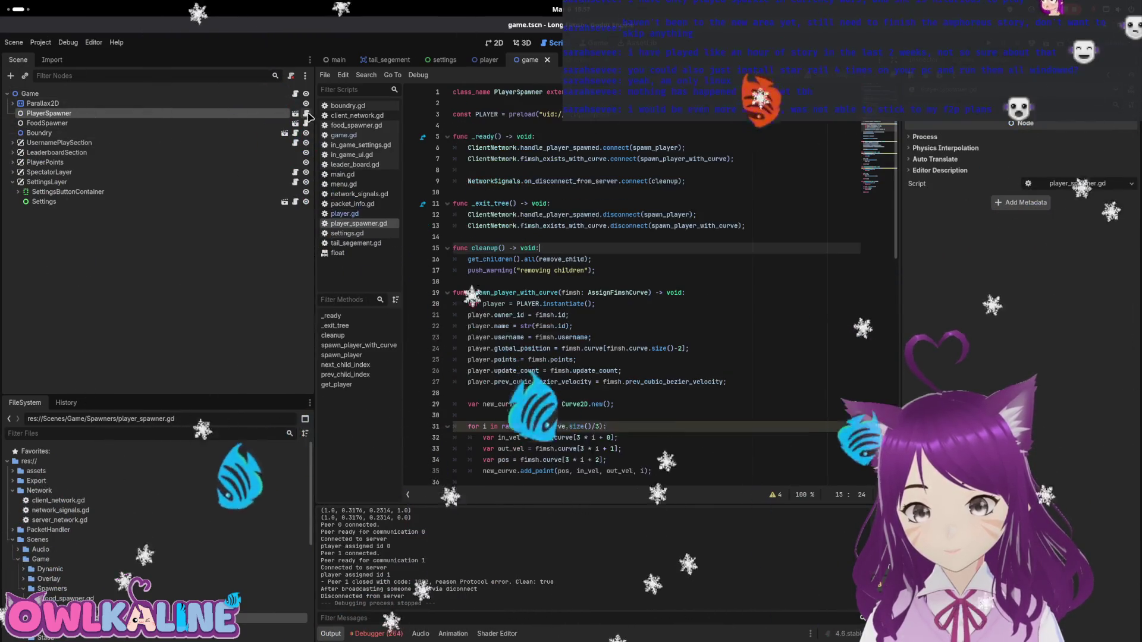
click(532, 239)
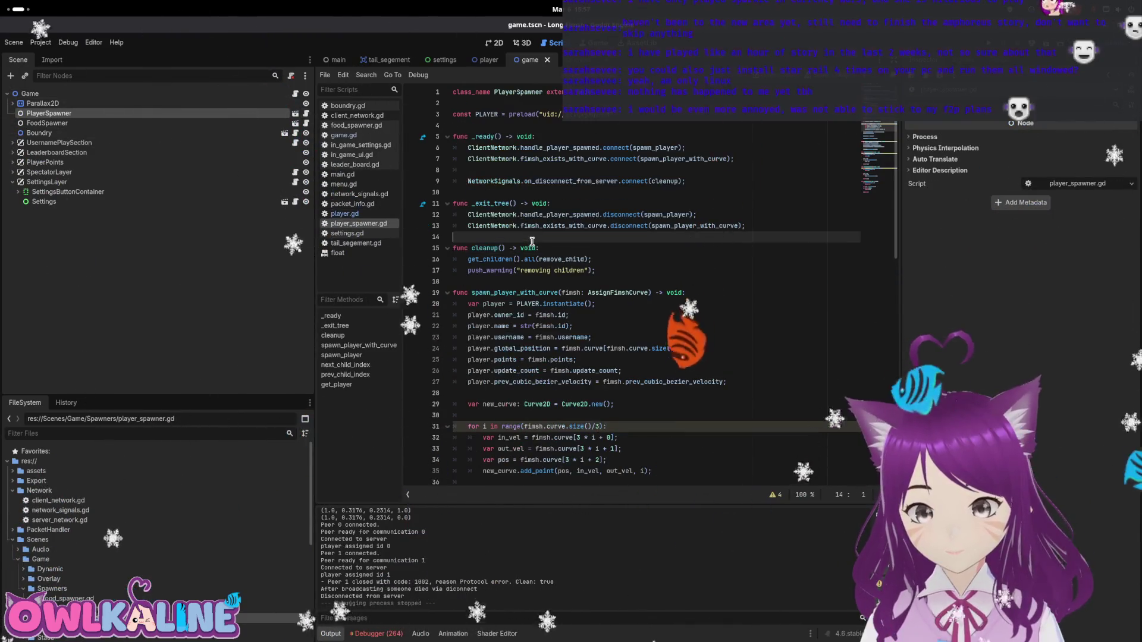
click(519, 304)
scroll(515, 380, down, 5)
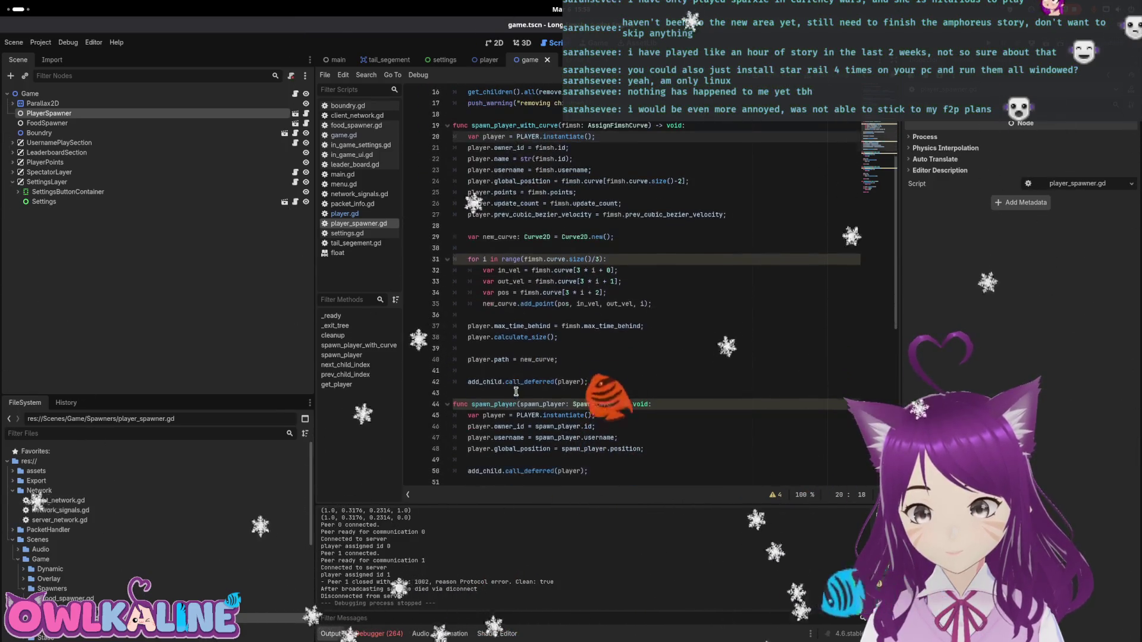
scroll(575, 383, down, 10)
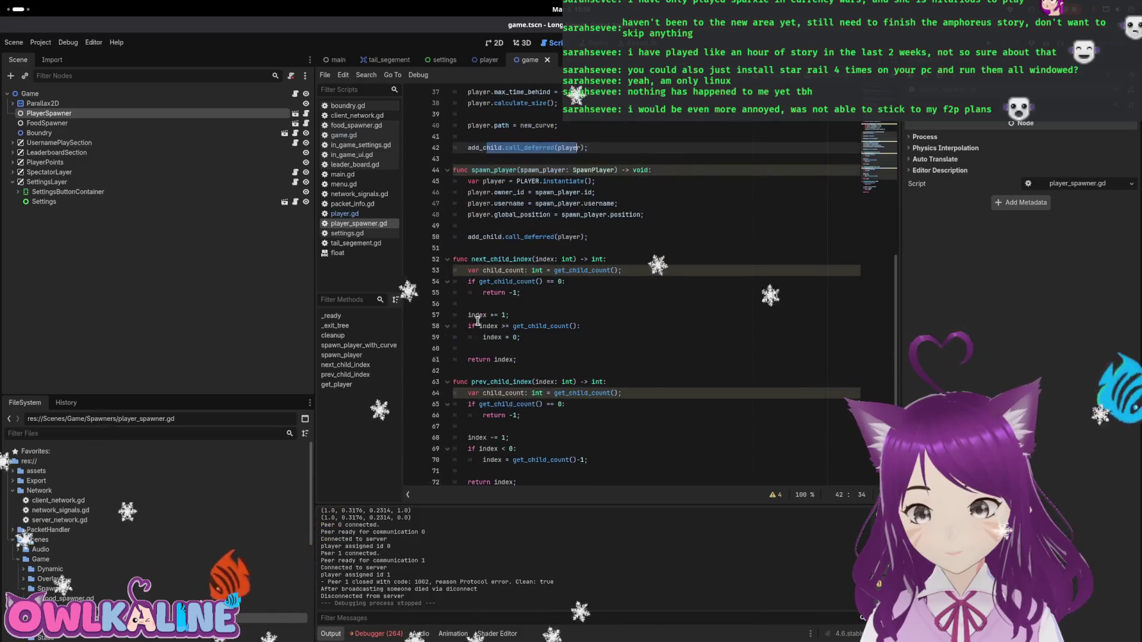
scroll(507, 363, up, 15)
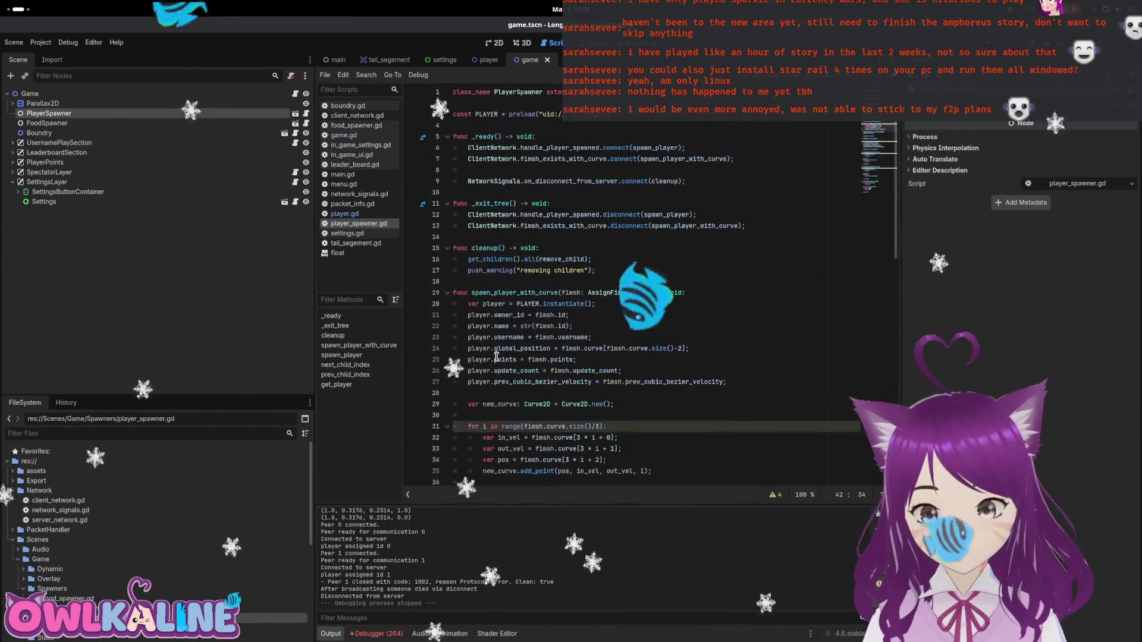
scroll(467, 270, down, 1)
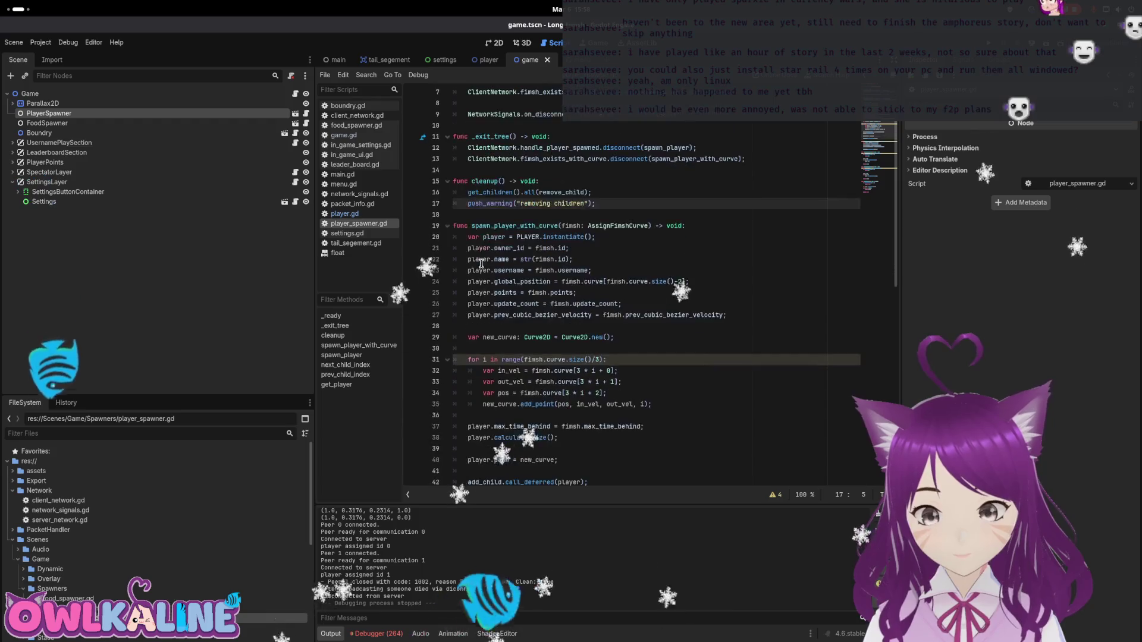
Erase remove_child from the get_children().all() call on line 16.
key(BackSpace)
key(End)
key(Left)
key(Left)
key(ctrl+BackSpace)
text(r)
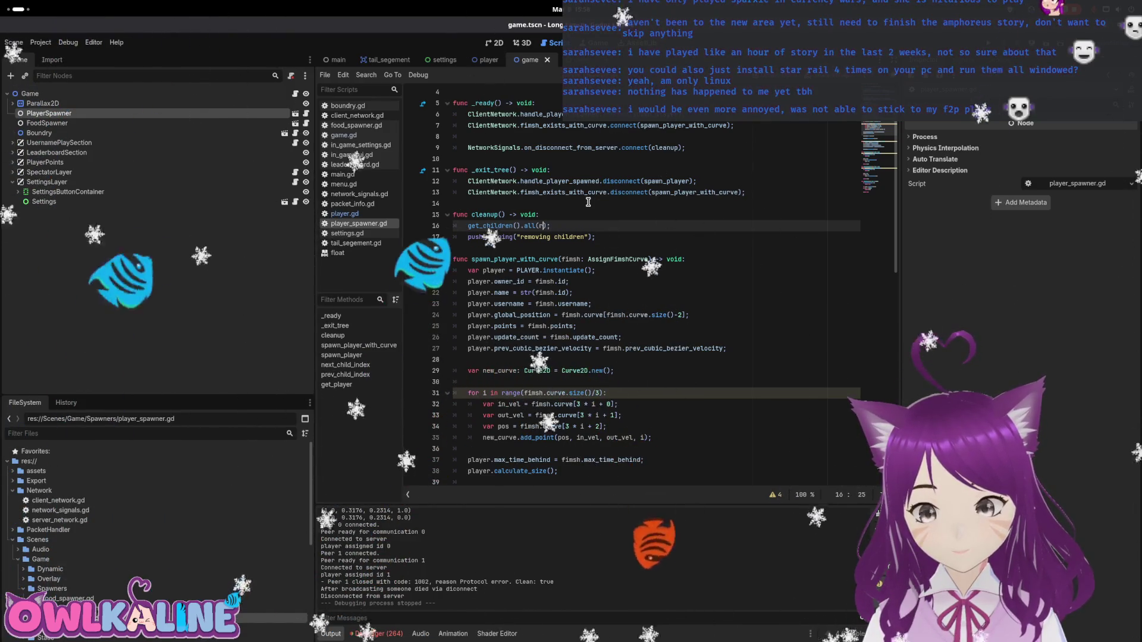
Autocomplete queue_free as the all() callback and run the game with F5 to test it.
key(BackSpace)
text(q)
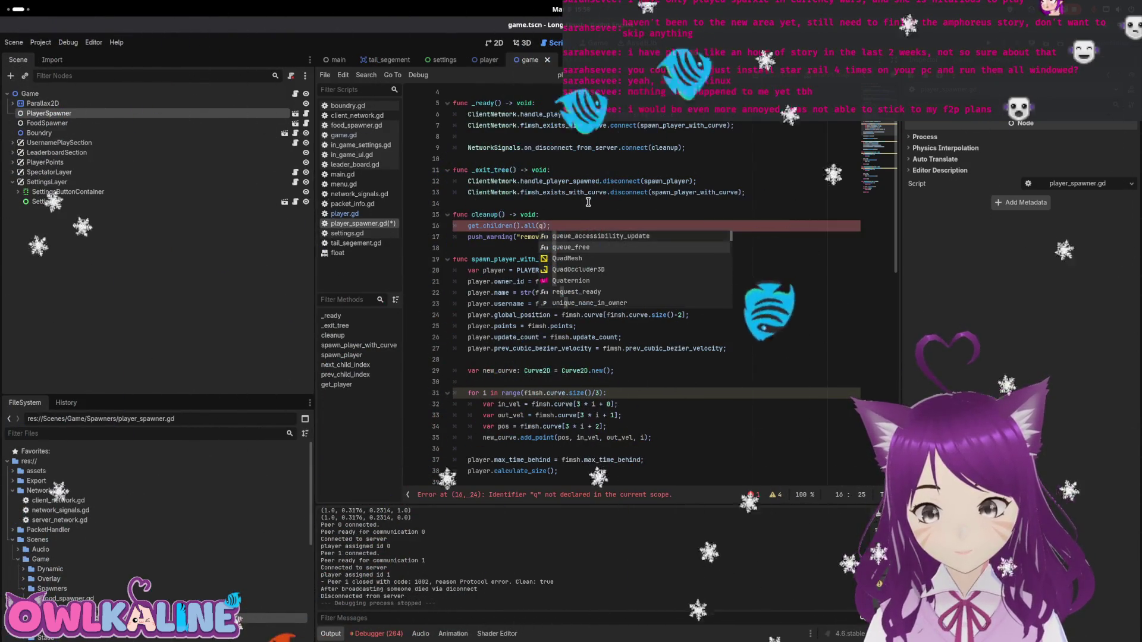
key(Return)
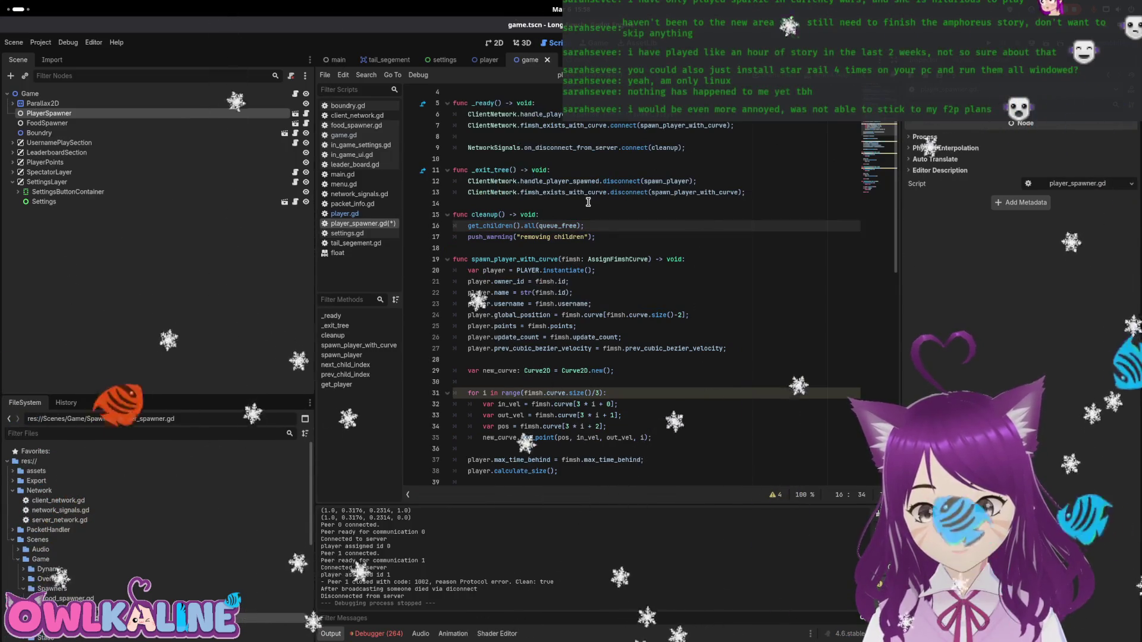
key(ctrl+z)
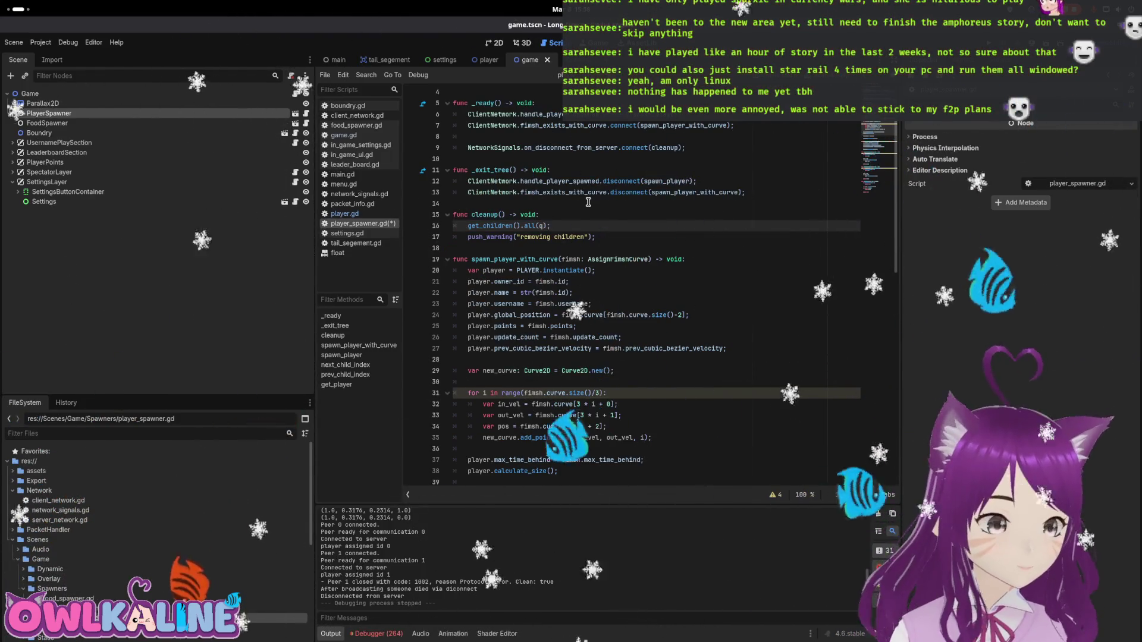
text(u)
key(Return)
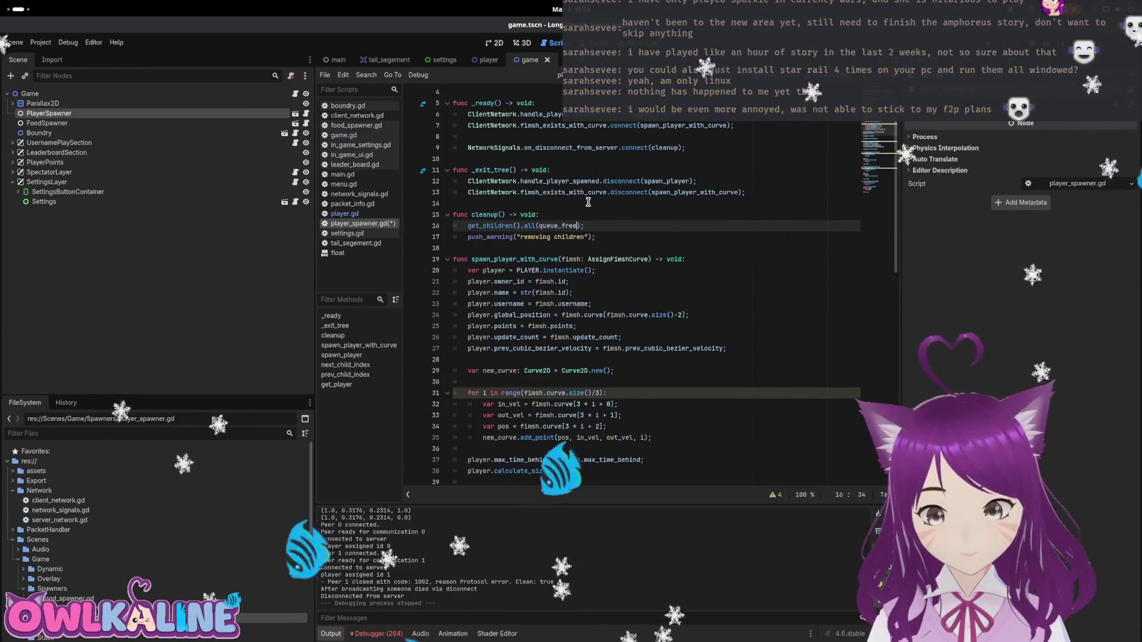
key(F5)
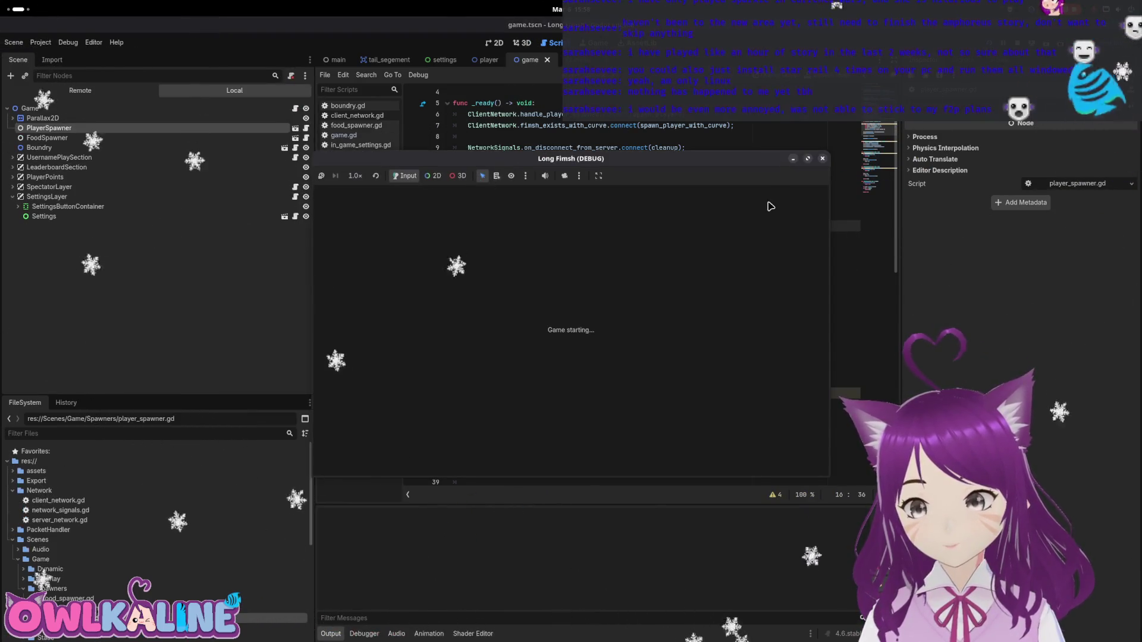
Start the server in one Long Fimsh instance and join it as a client from another.
click(570, 351)
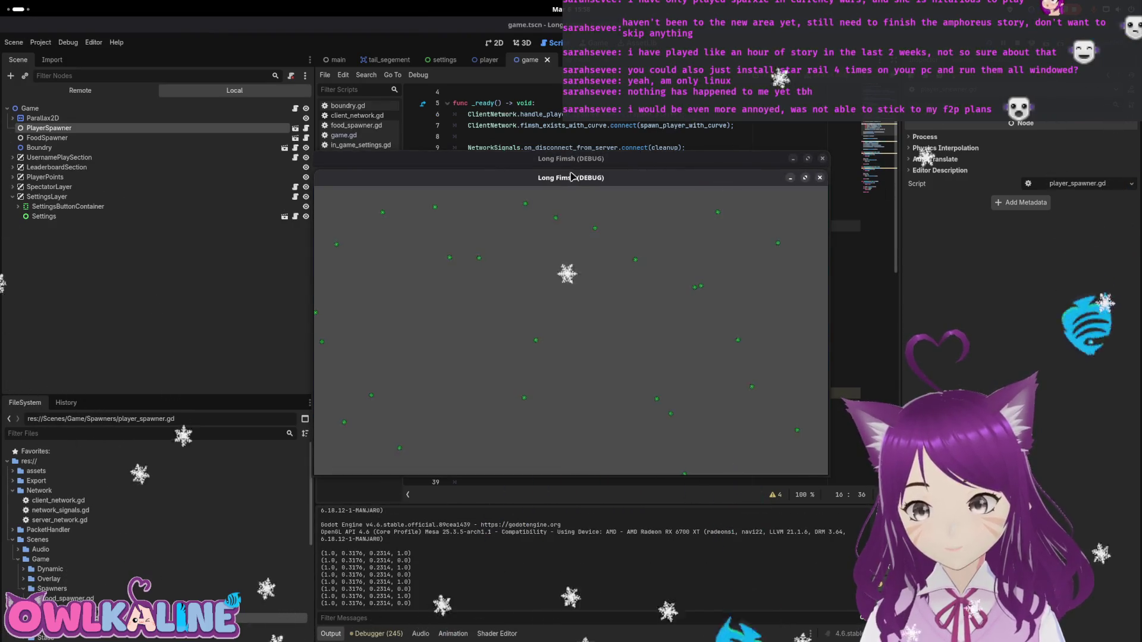
click(612, 365)
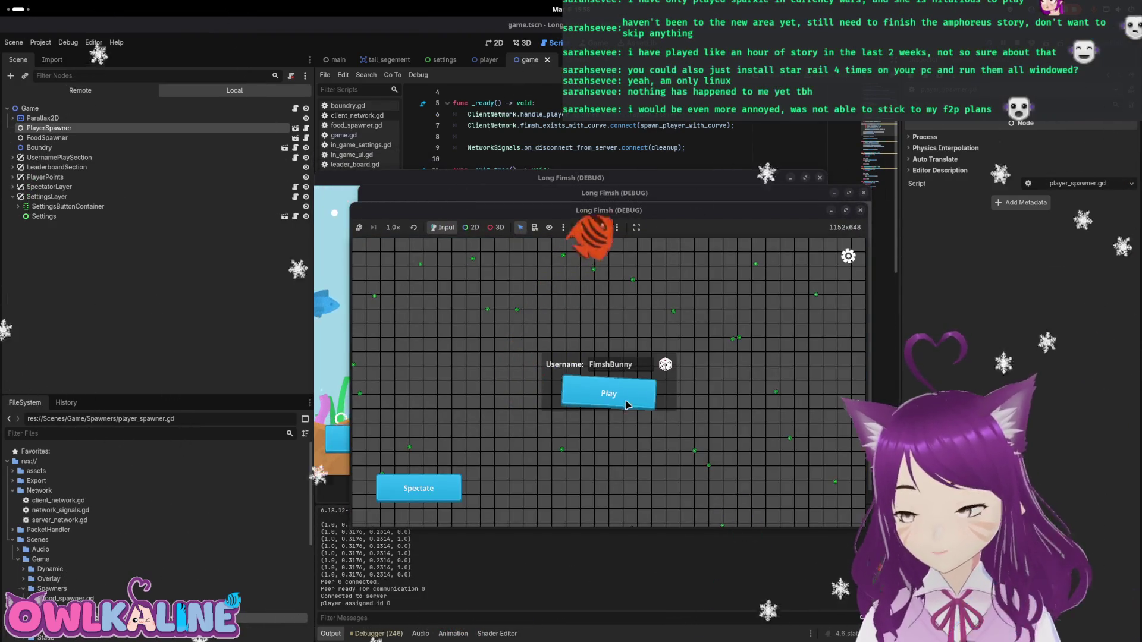
key(super)
key(super)
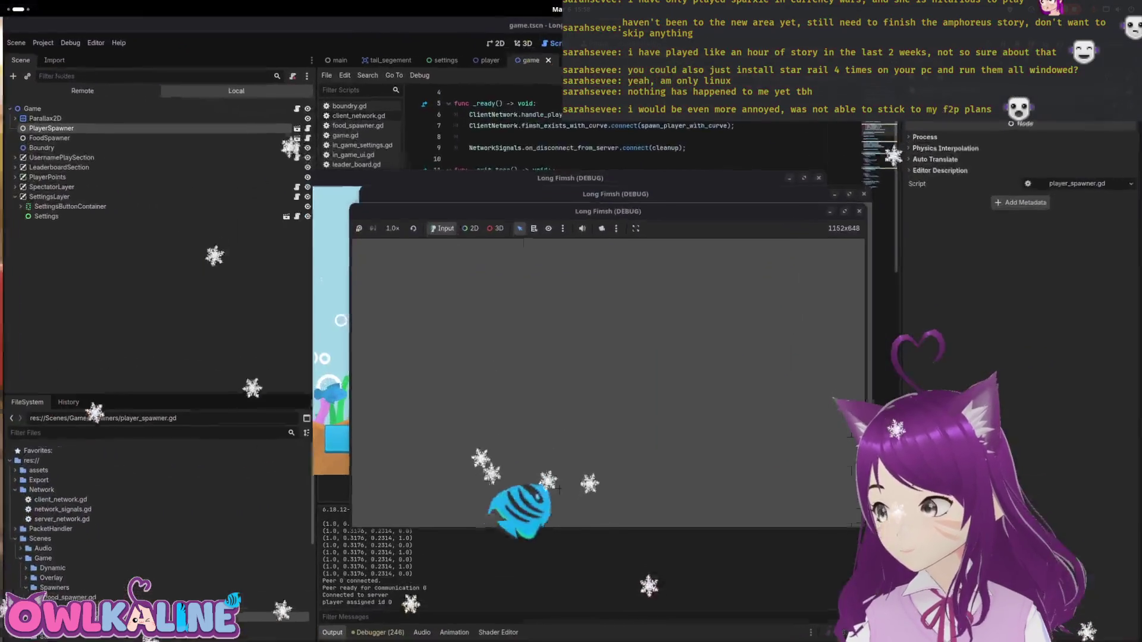
key(super)
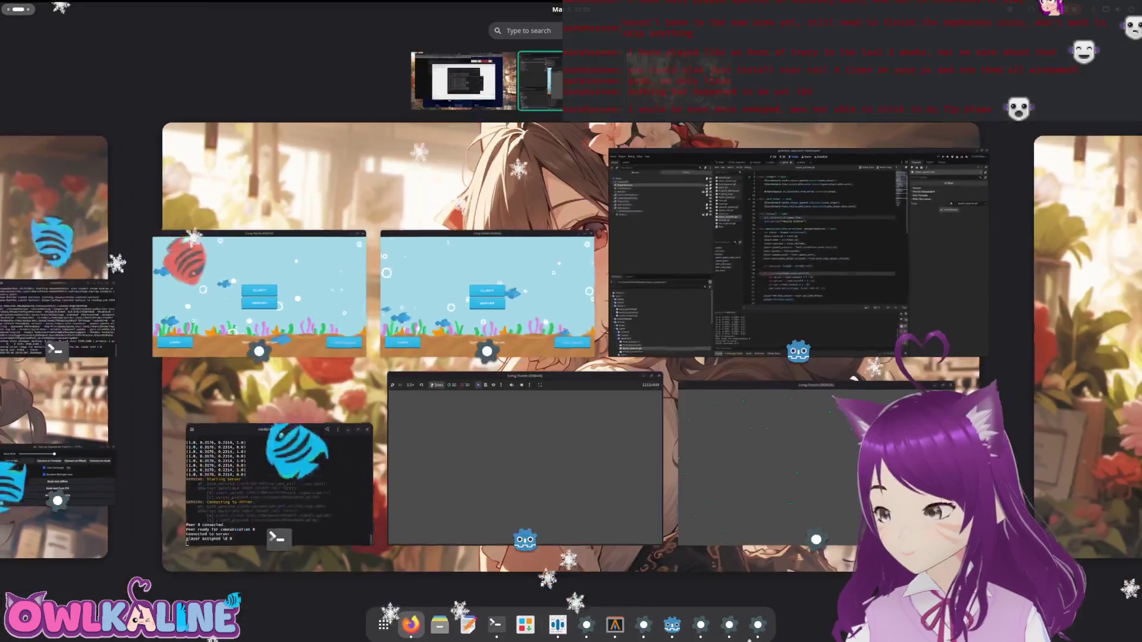
key(super)
Stop spectating, start a game, disconnect via settings, and close the debug game window.
click(333, 452)
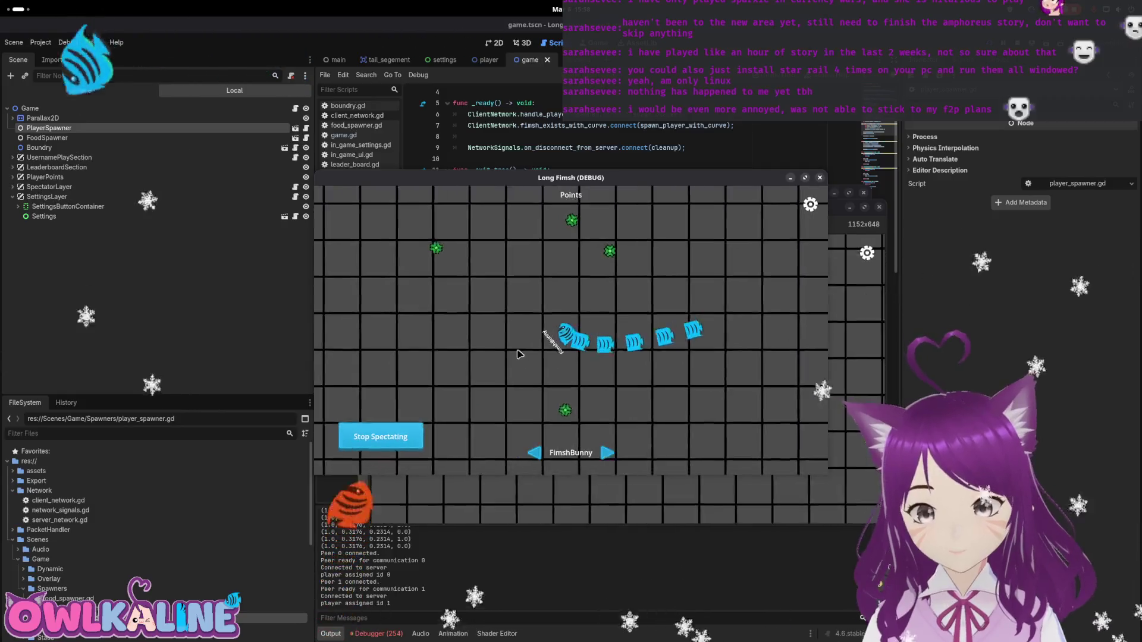
click(385, 451)
click(575, 337)
click(810, 205)
click(559, 301)
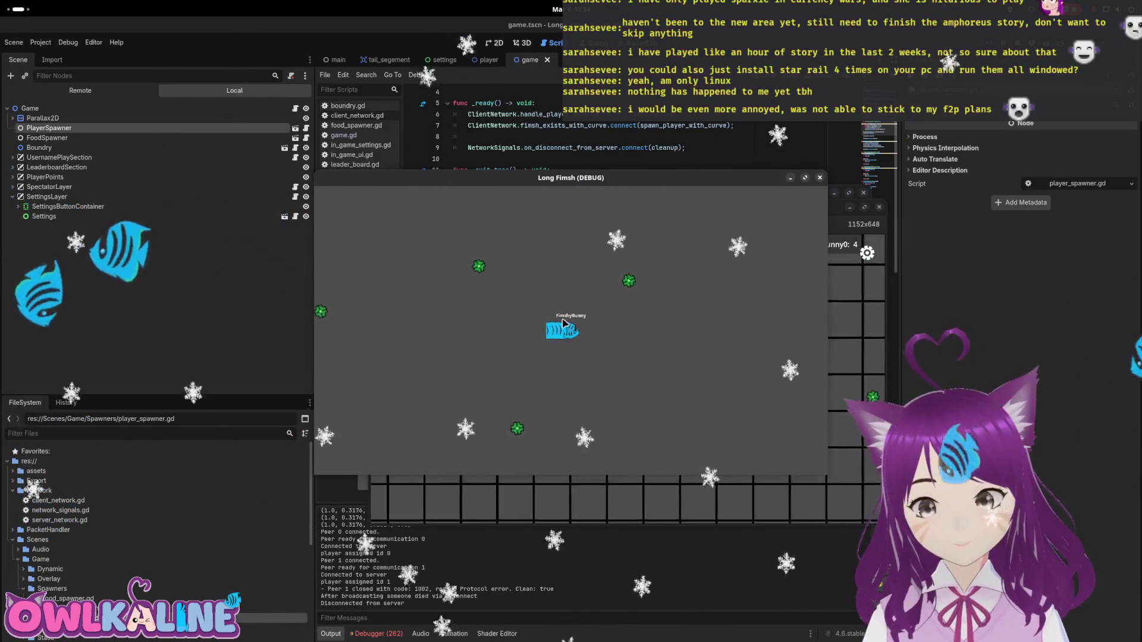
click(820, 177)
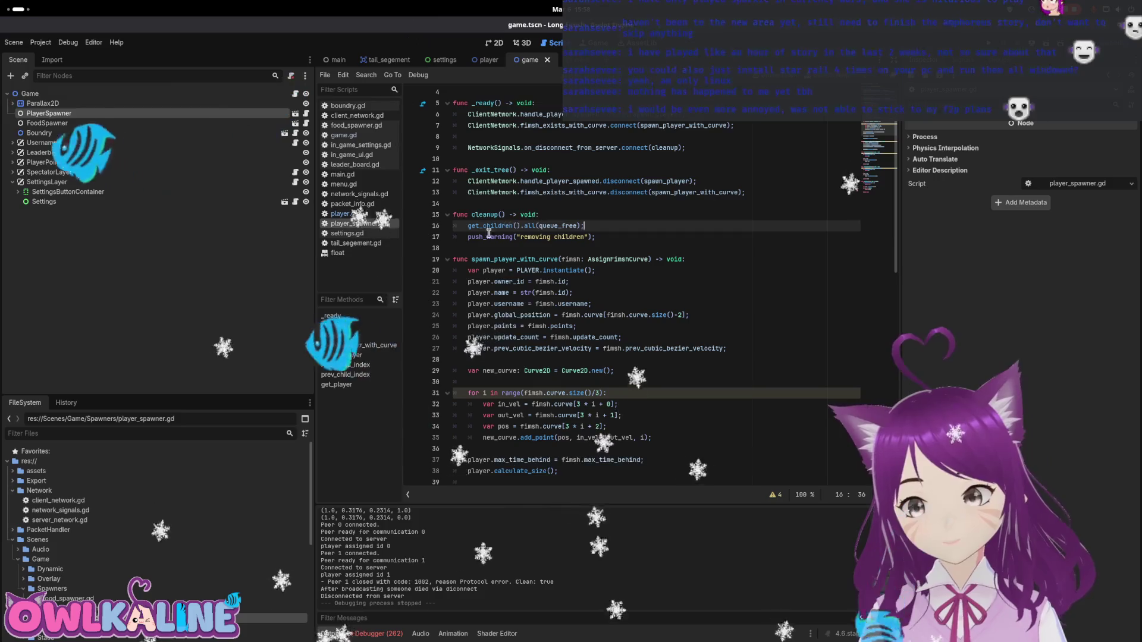
Comment out the old cleanup lines and add a get_children() loop calling child.queue_free().
key(ctrl+k)
key(Down)
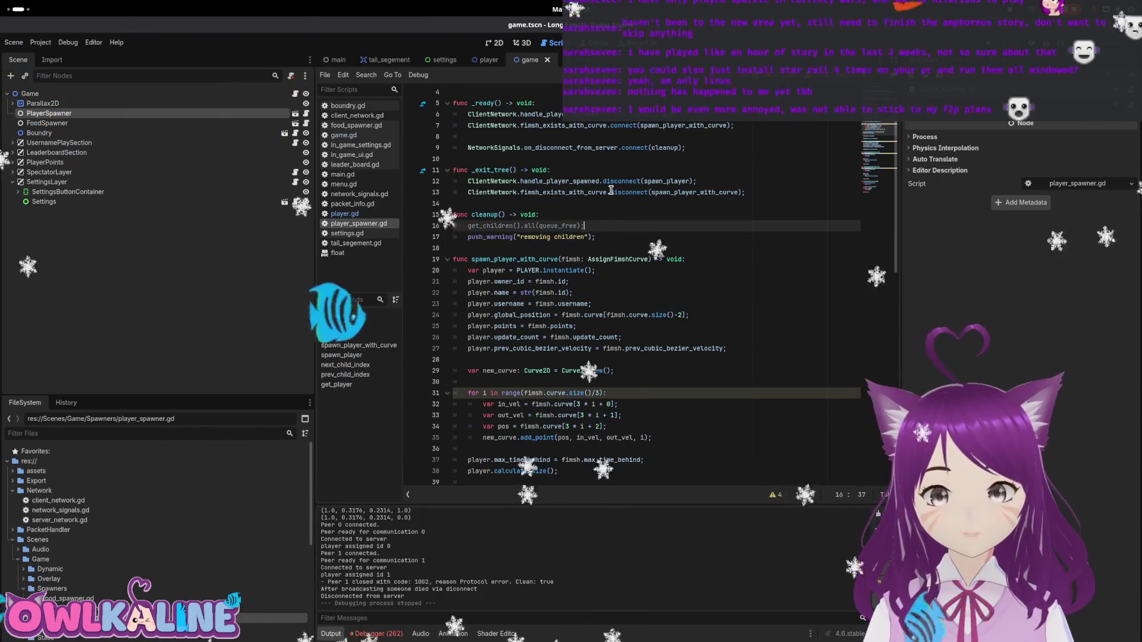
key(Up)
key(Up)
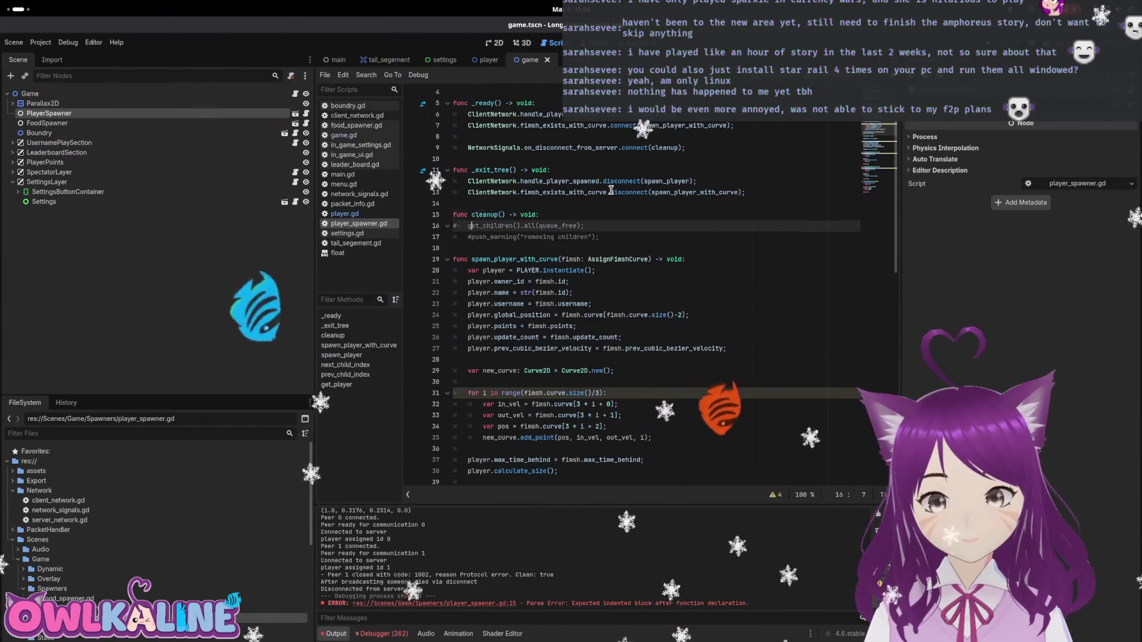
key(End)
key(Return)
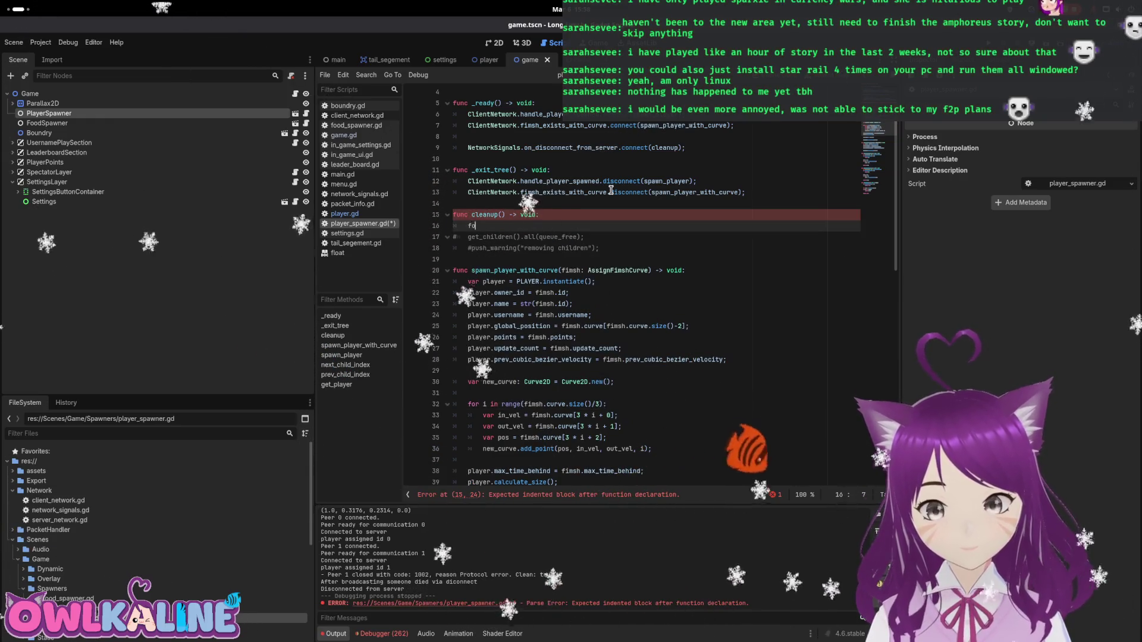
text(get_child)
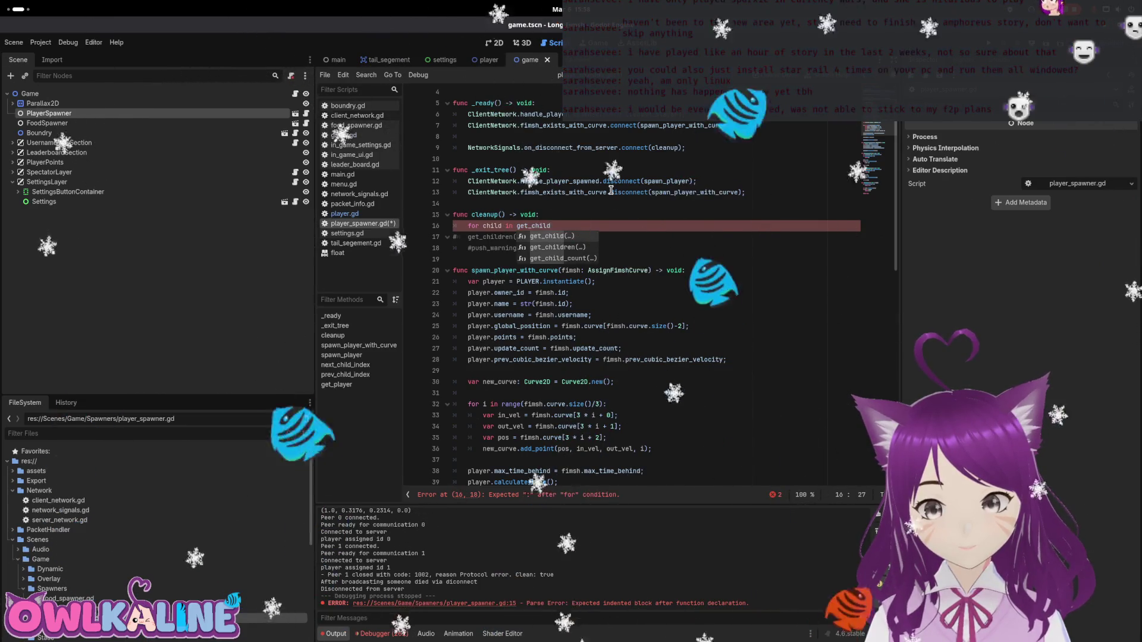
key(Down)
key(Return)
text(:)
key(Return)
text(child.qu)
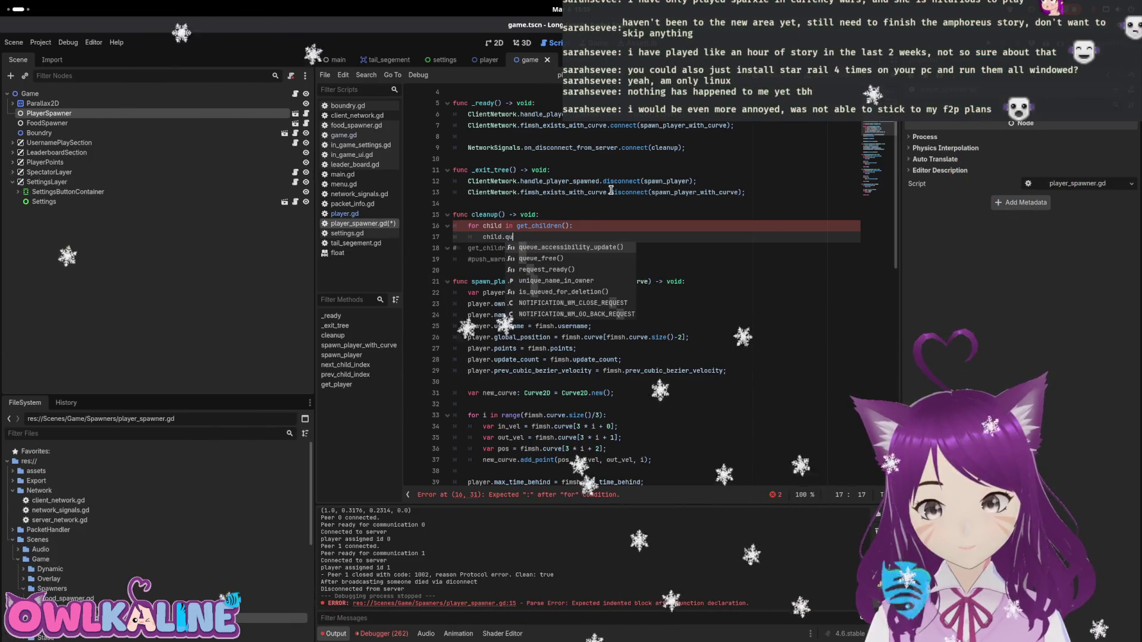
key(Down)
key(Return)
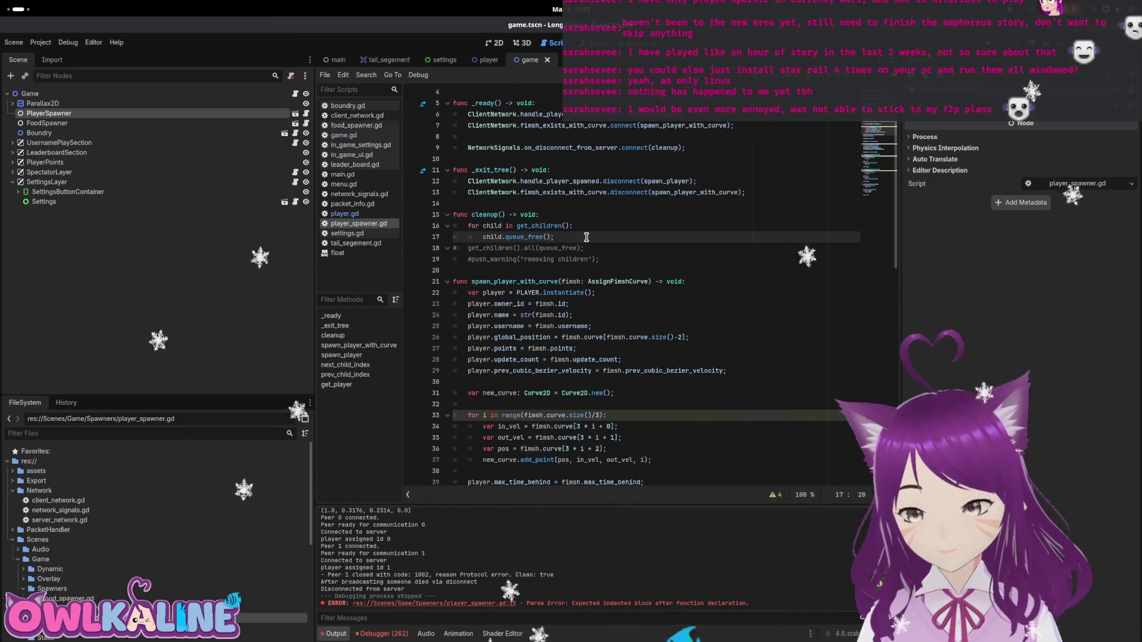
Add push_warning("cleaned up") at the top of cleanup, save, and relaunch with F5.
click(555, 217)
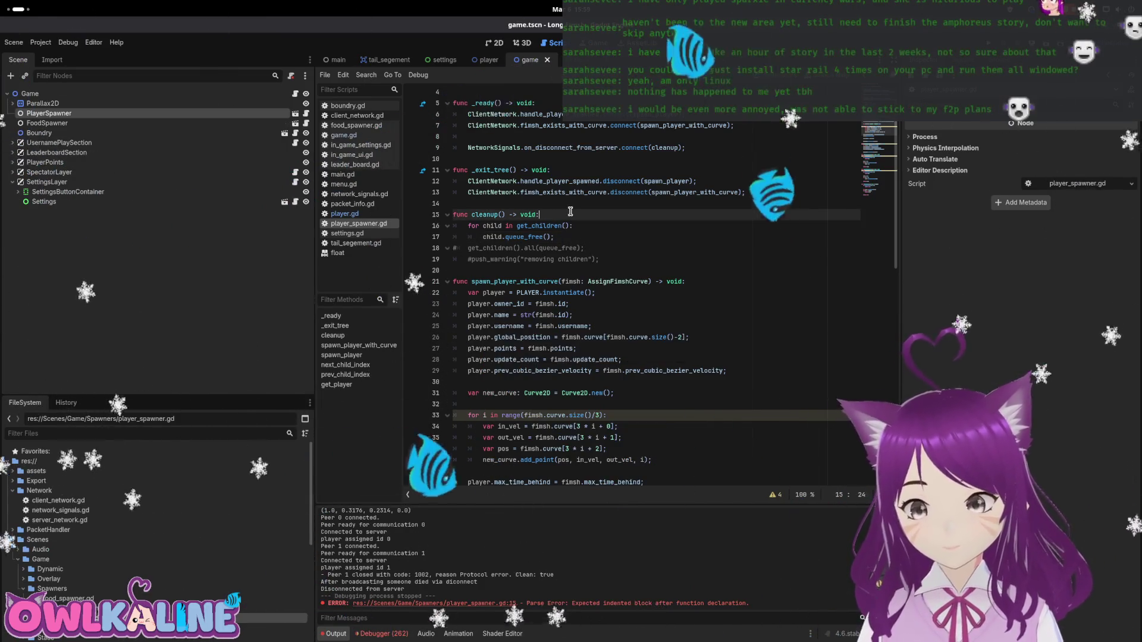
key(Return)
text(push_warning("cleaned up)
key(ctrl+s)
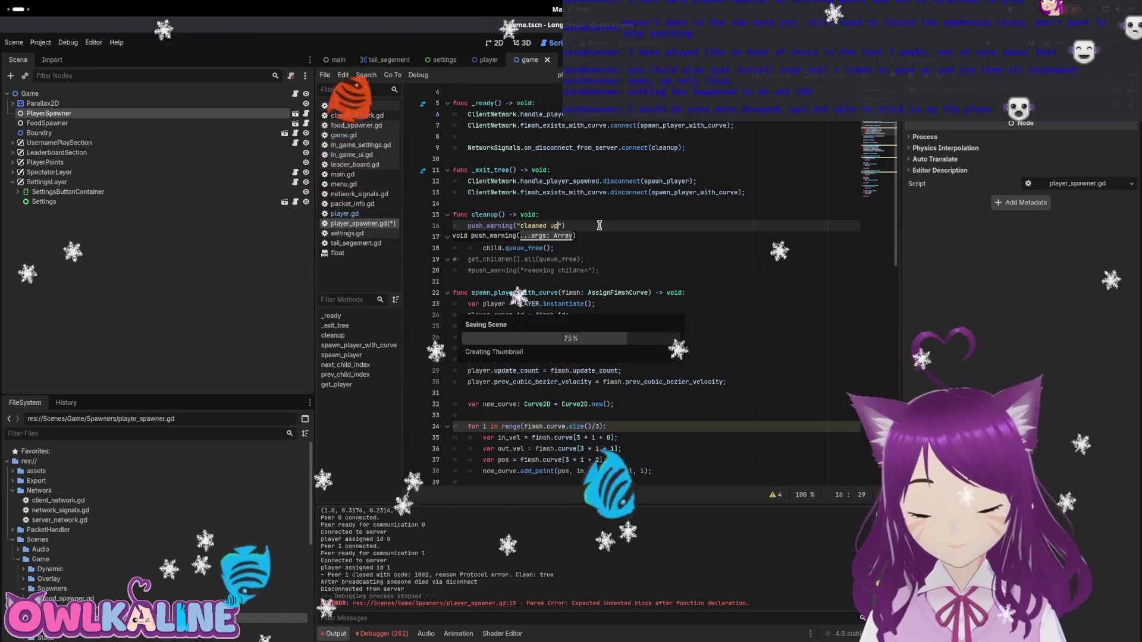
key(F5)
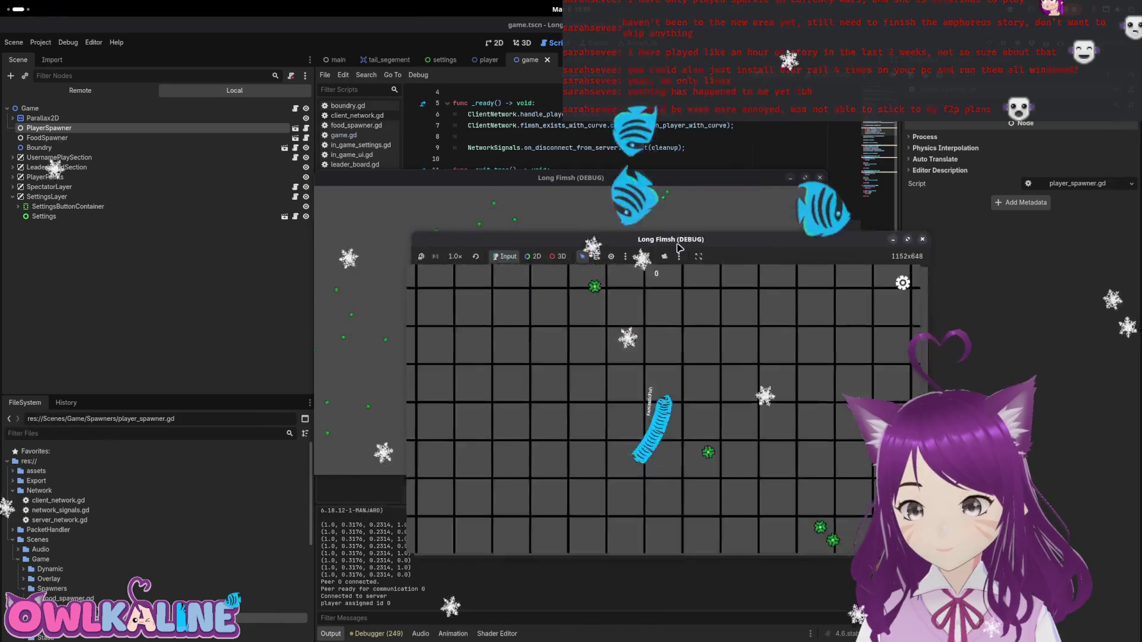
Join as a client, spectate and stop spectating, start playing, and open settings.
click(565, 307)
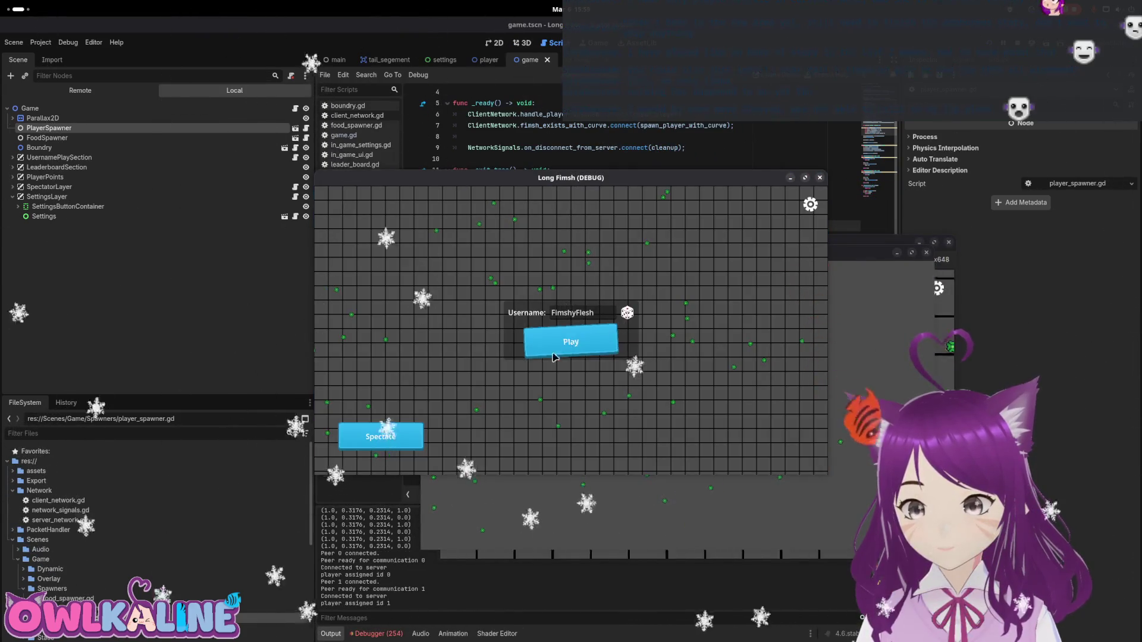
click(561, 353)
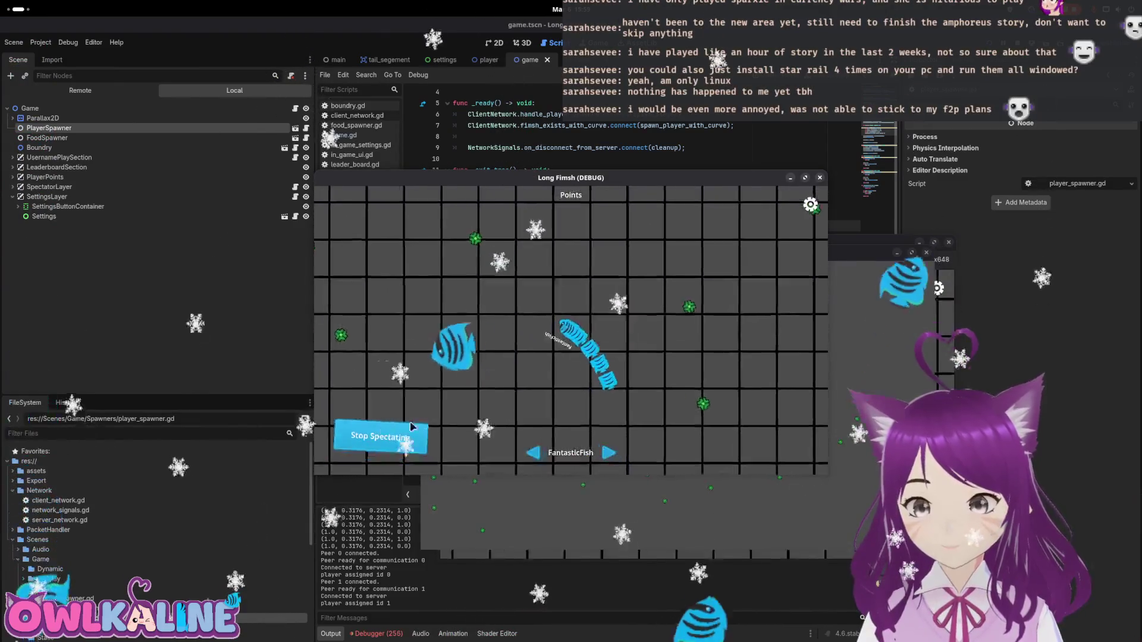
click(397, 430)
click(614, 311)
click(811, 204)
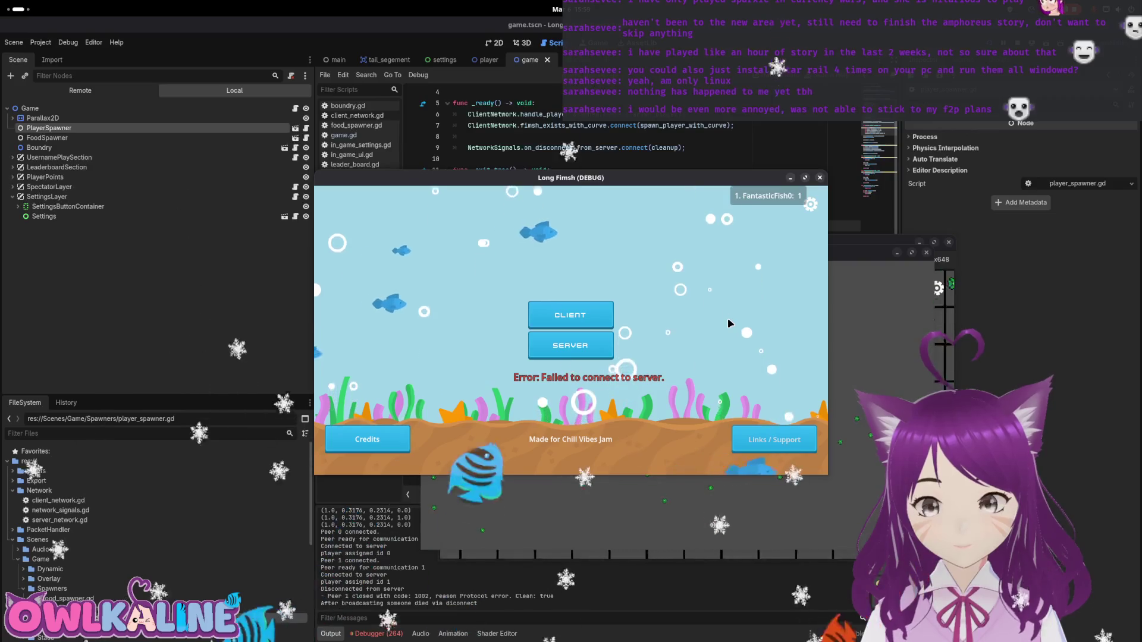
Rejoin as a client, start a new game, then stop and relaunch the project.
click(571, 315)
click(570, 340)
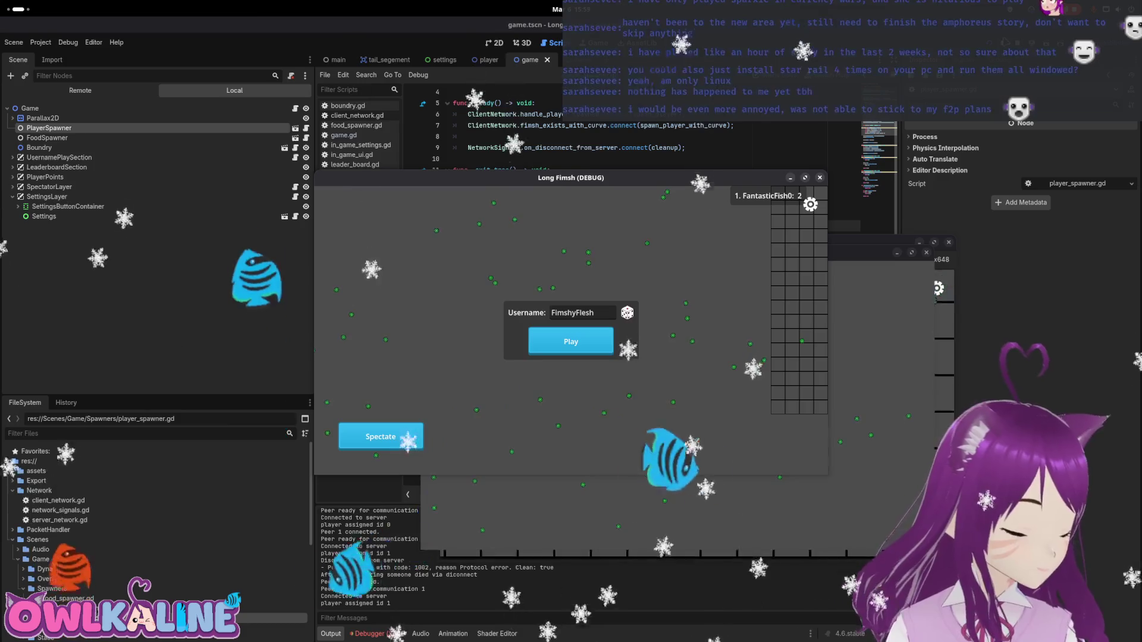
key(F8)
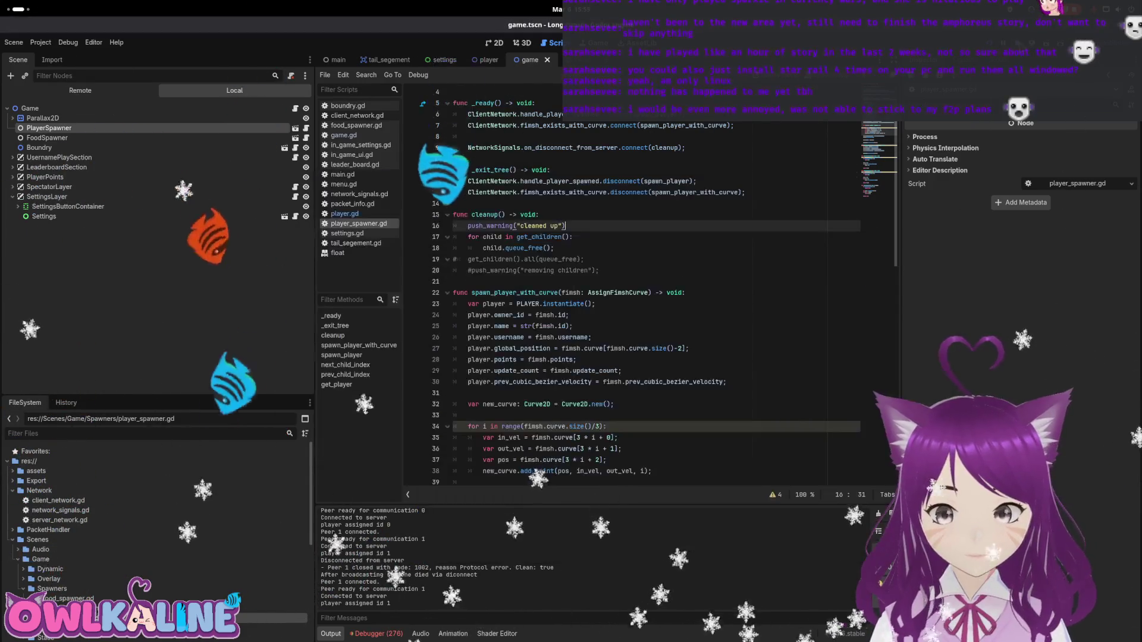
key(F5)
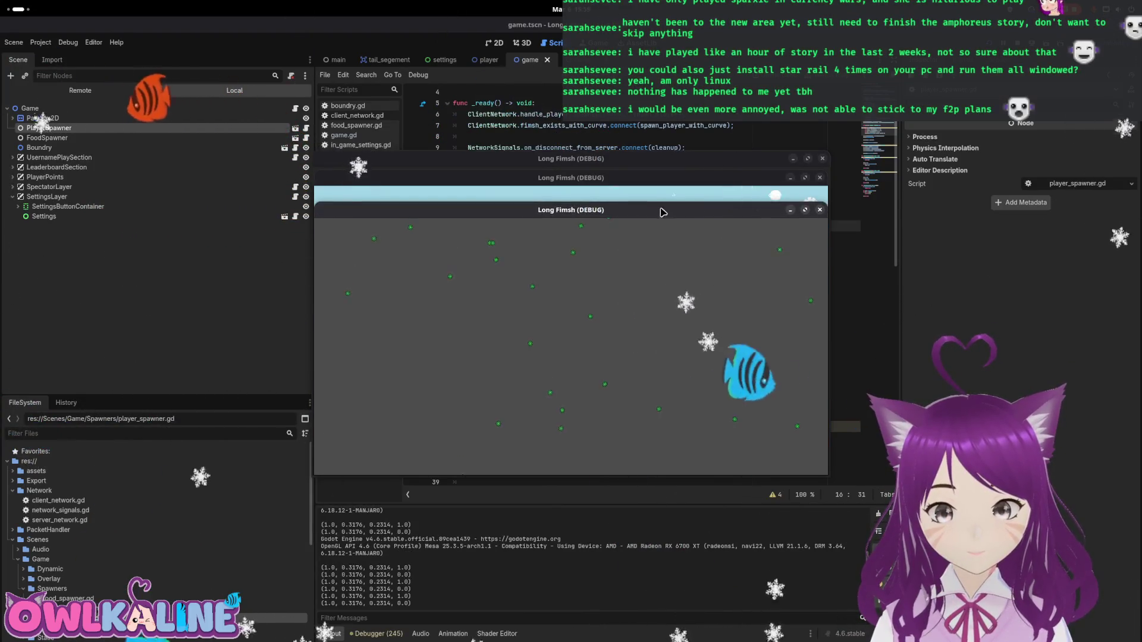
Place the two game windows side by side, join both as clients, and test spectating.
click(596, 313)
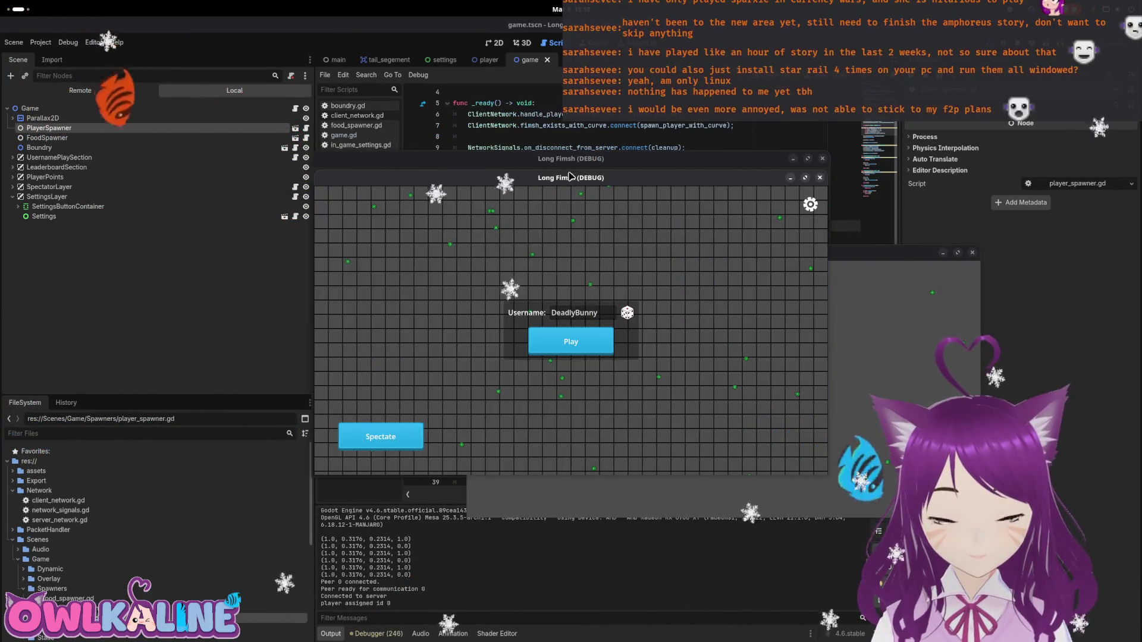
drag(569, 178, 792, 189)
click(471, 235)
click(556, 306)
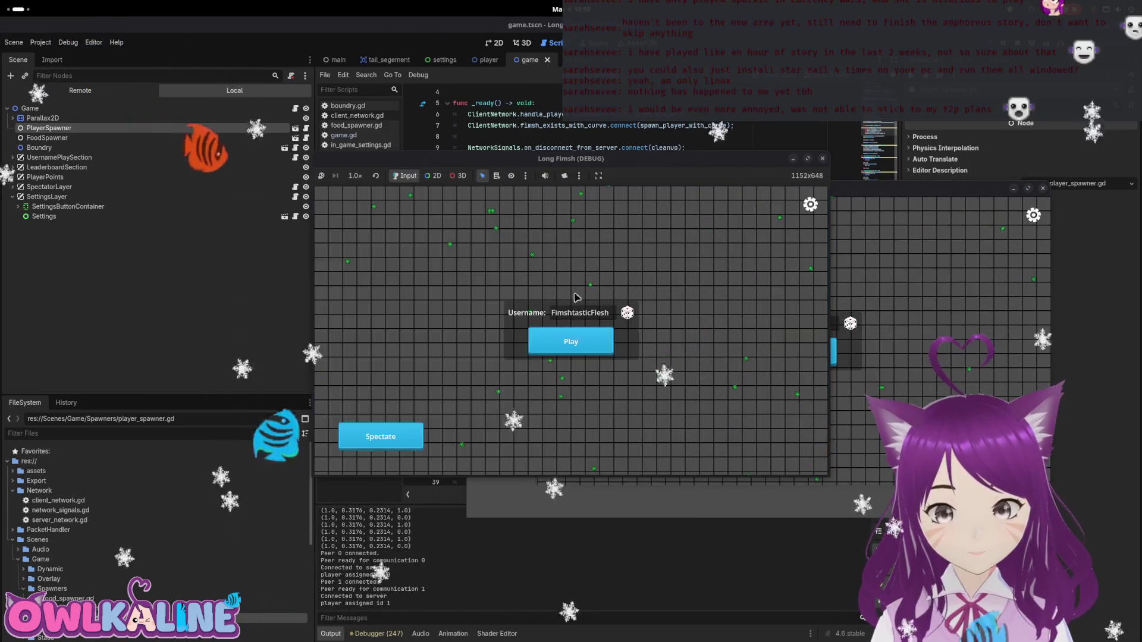
click(883, 314)
click(796, 341)
click(450, 321)
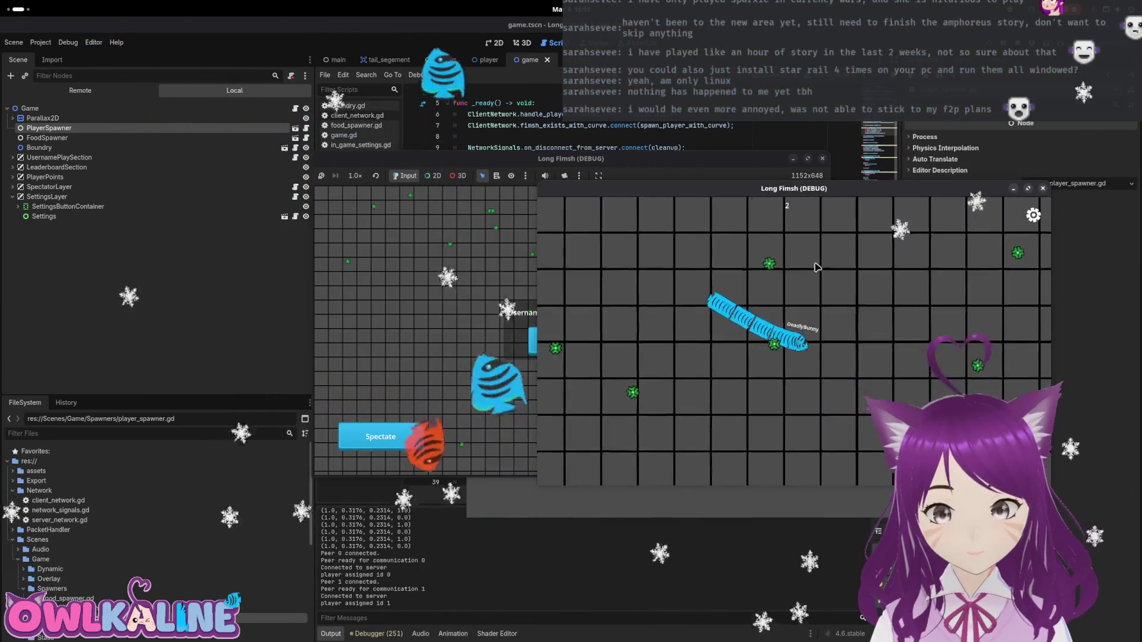
click(380, 437)
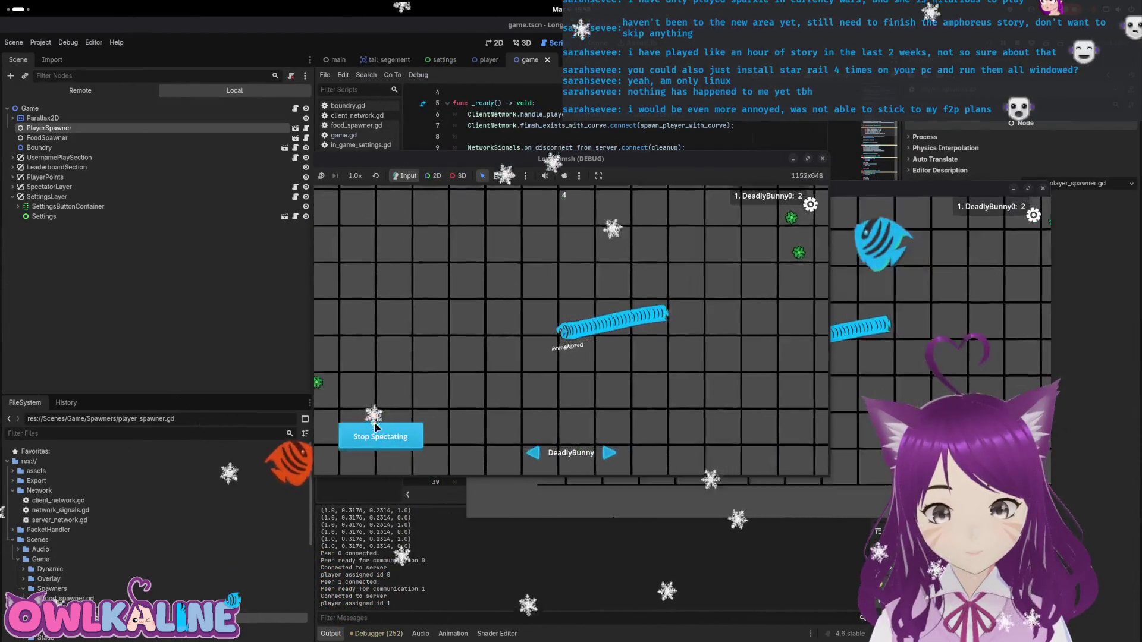
click(582, 333)
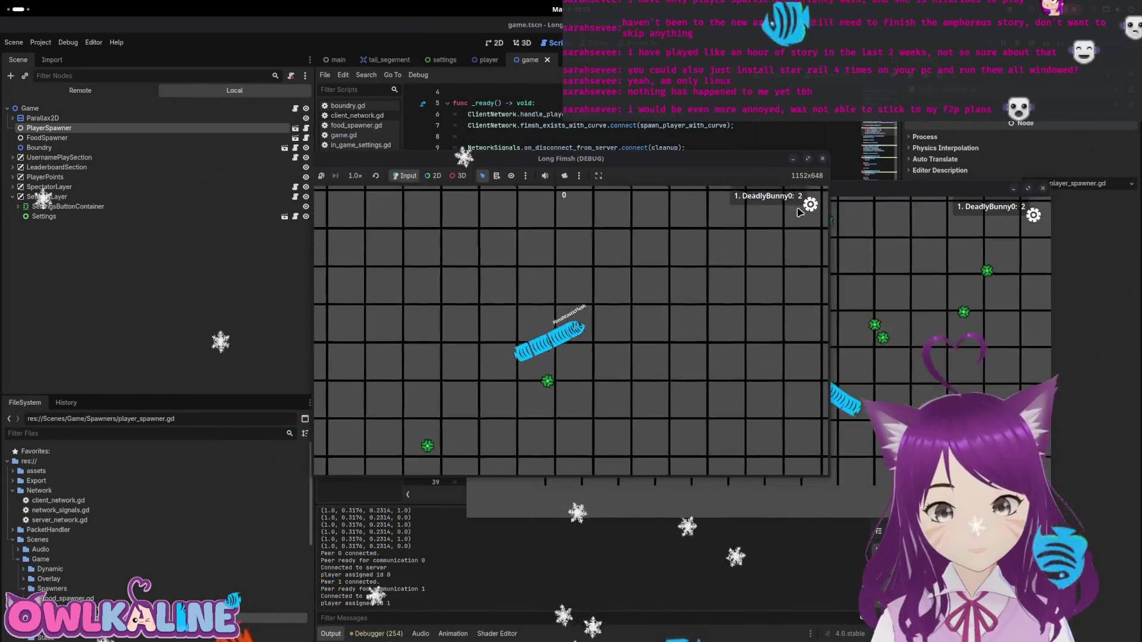
Rejoin and play a round, disconnect to the main menu via settings, then stop with F8.
click(573, 331)
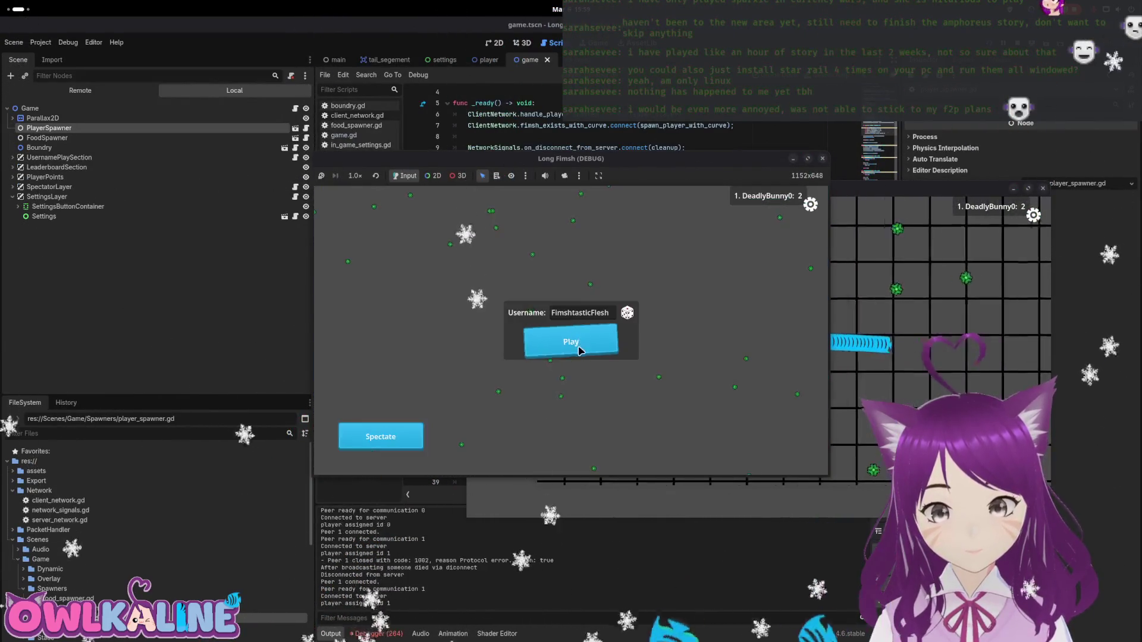
click(810, 205)
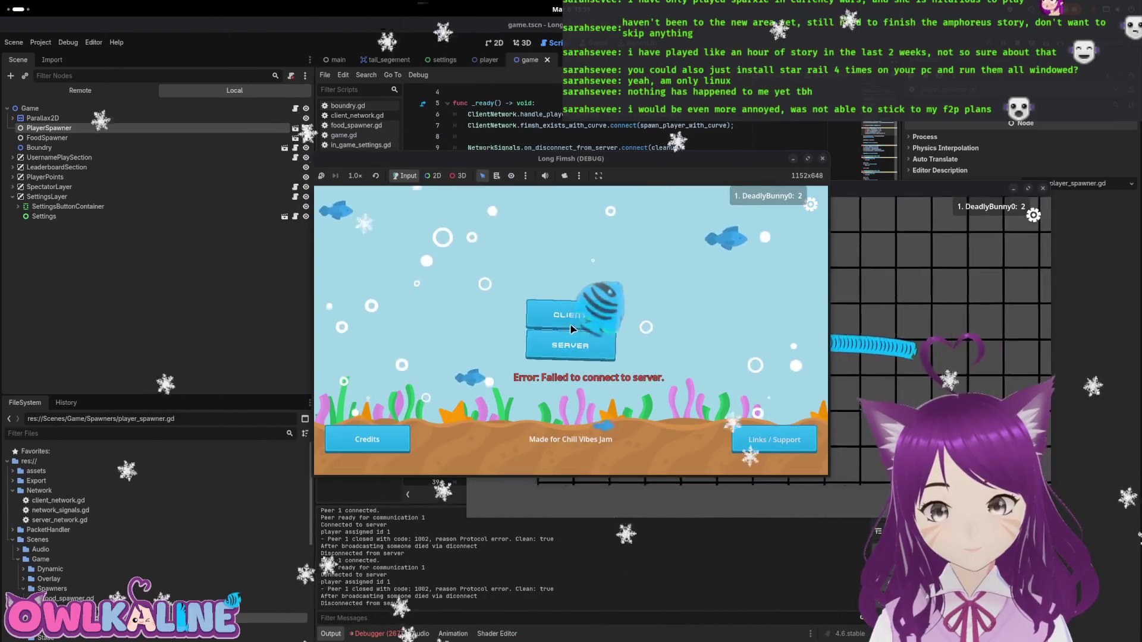
click(809, 208)
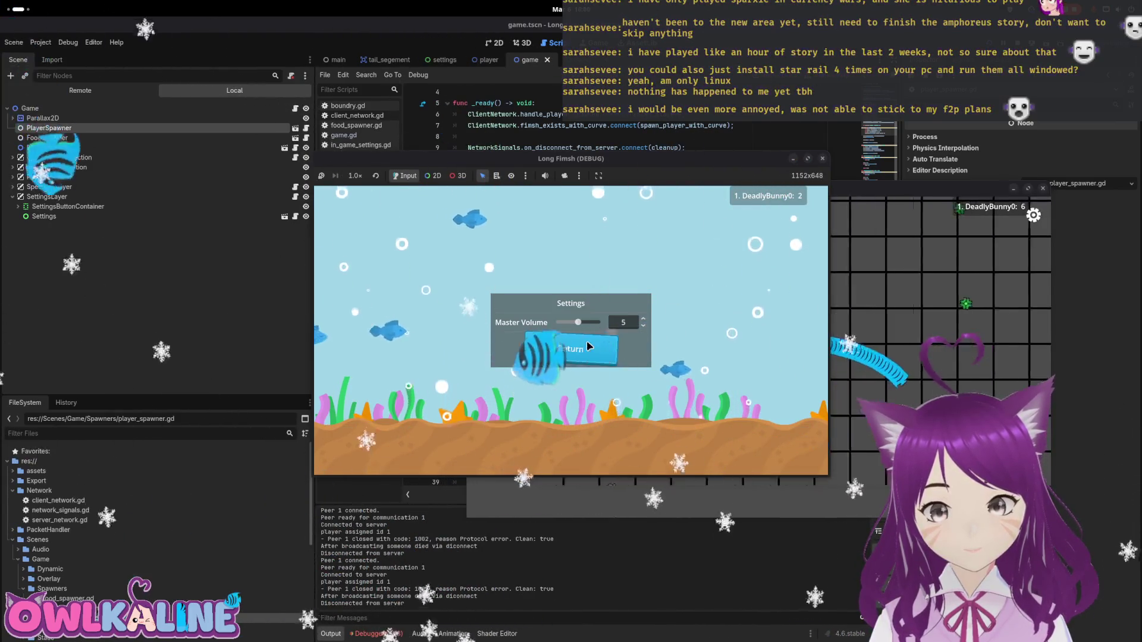
click(589, 352)
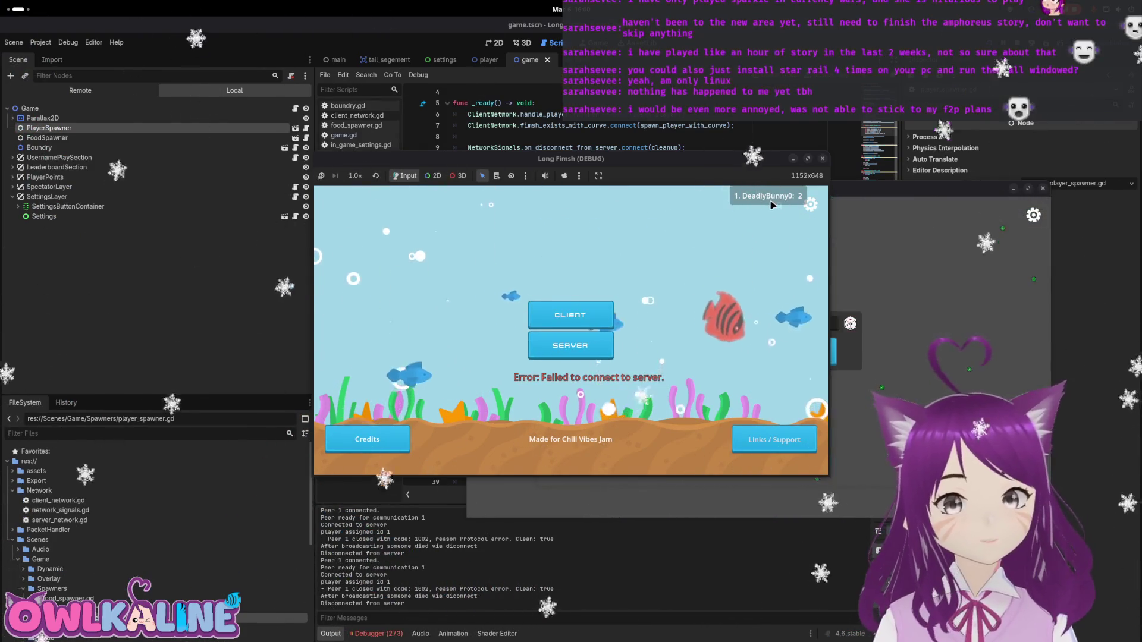
click(580, 309)
click(568, 340)
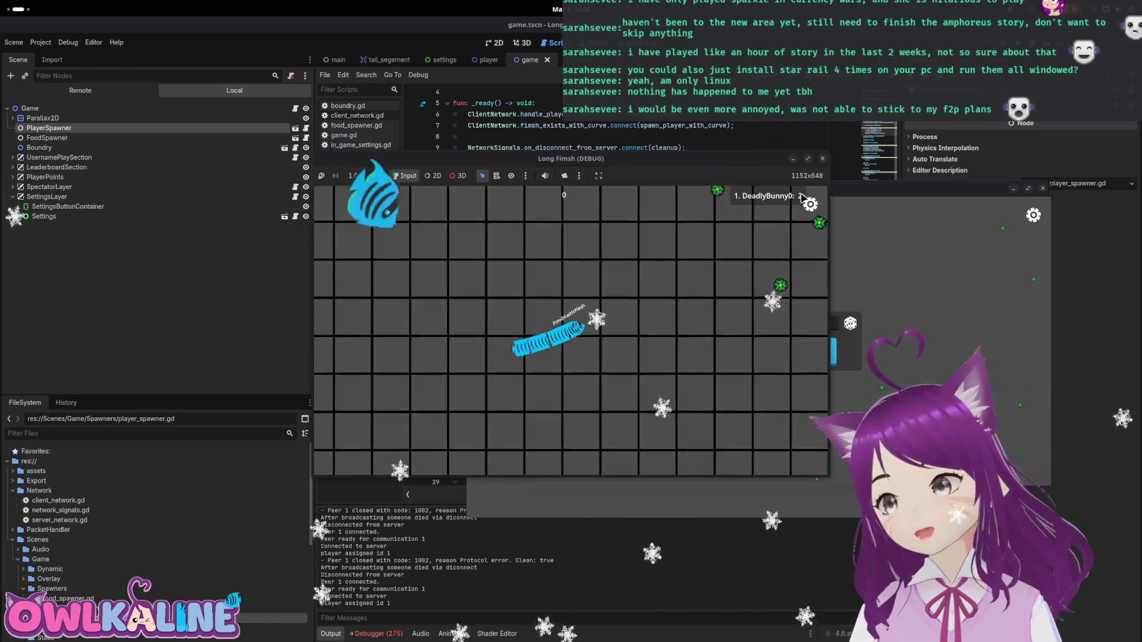
key(Escape)
click(571, 366)
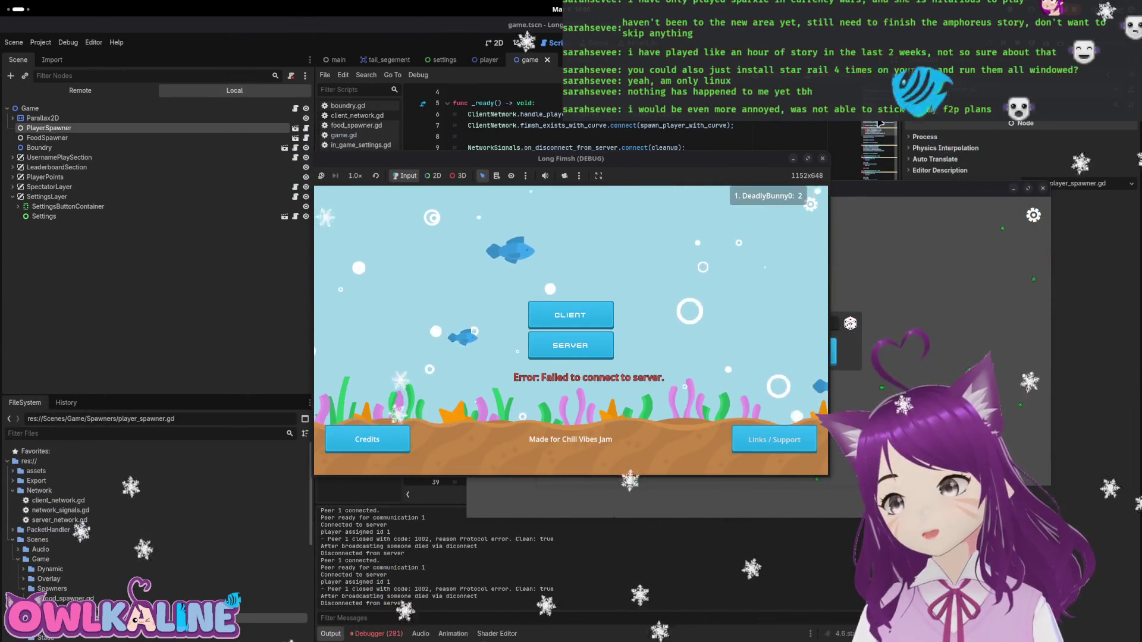
key(F8)
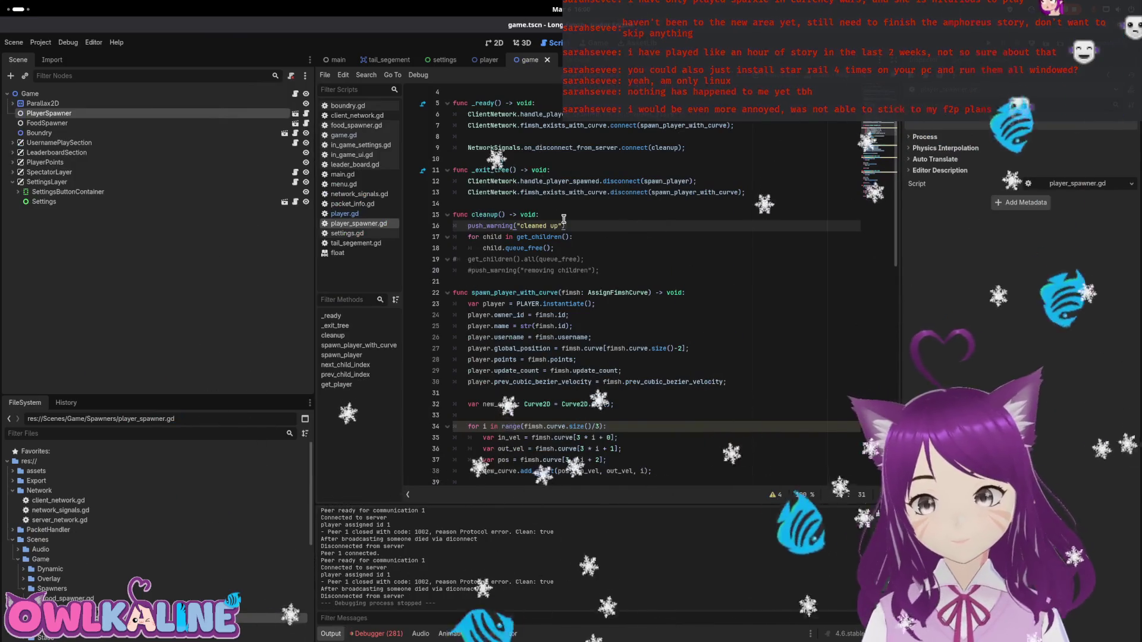
Delete the push_warning("cleaned up") line and the two commented-out lines from cleanup().
key(ctrl+shift+k)
key(Down)
key(Down)
key(shift+Down)
key(ctrl+shift+k)
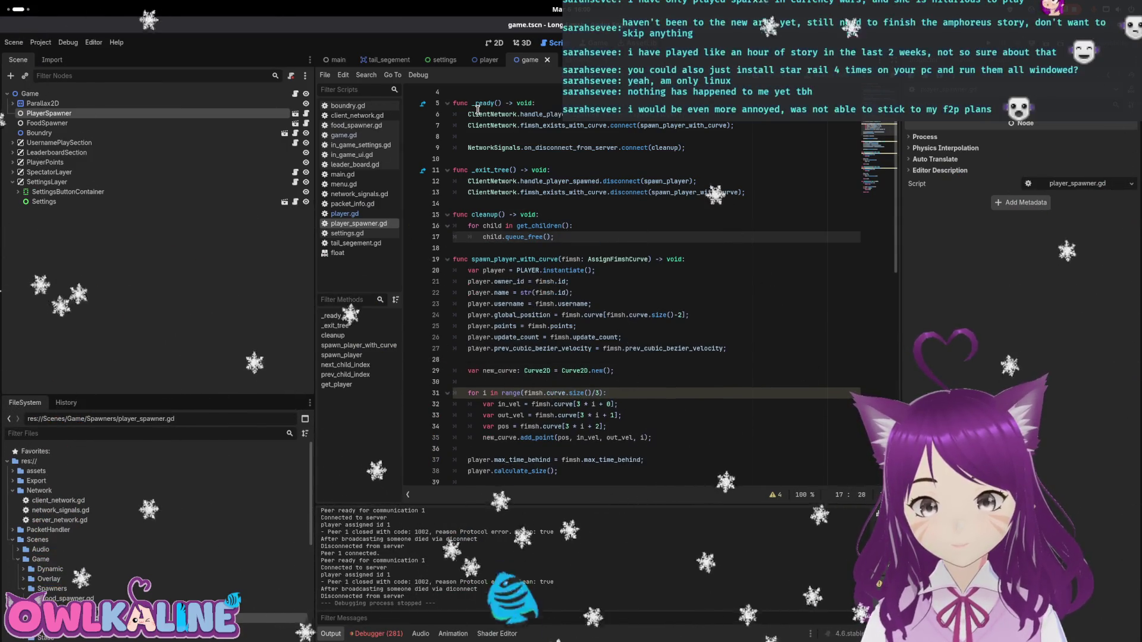
Expand the Overlay folder in FileSystem and open the leaderboard.tscn scene.
scroll(74, 575, down, 3)
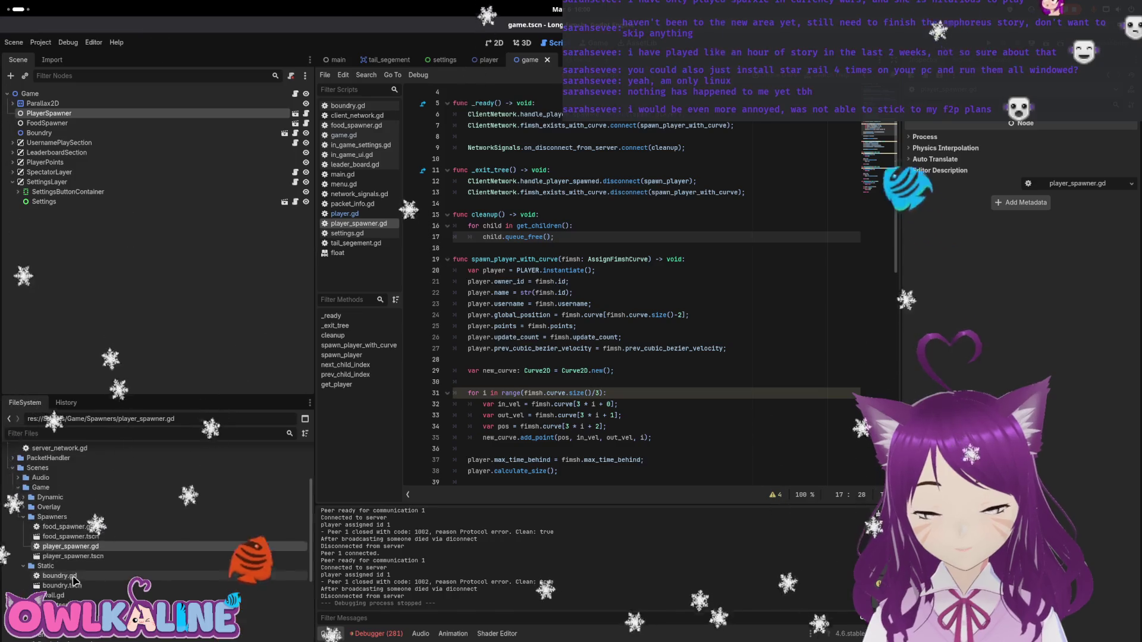
scroll(75, 577, down, 4)
scroll(74, 559, down, 1)
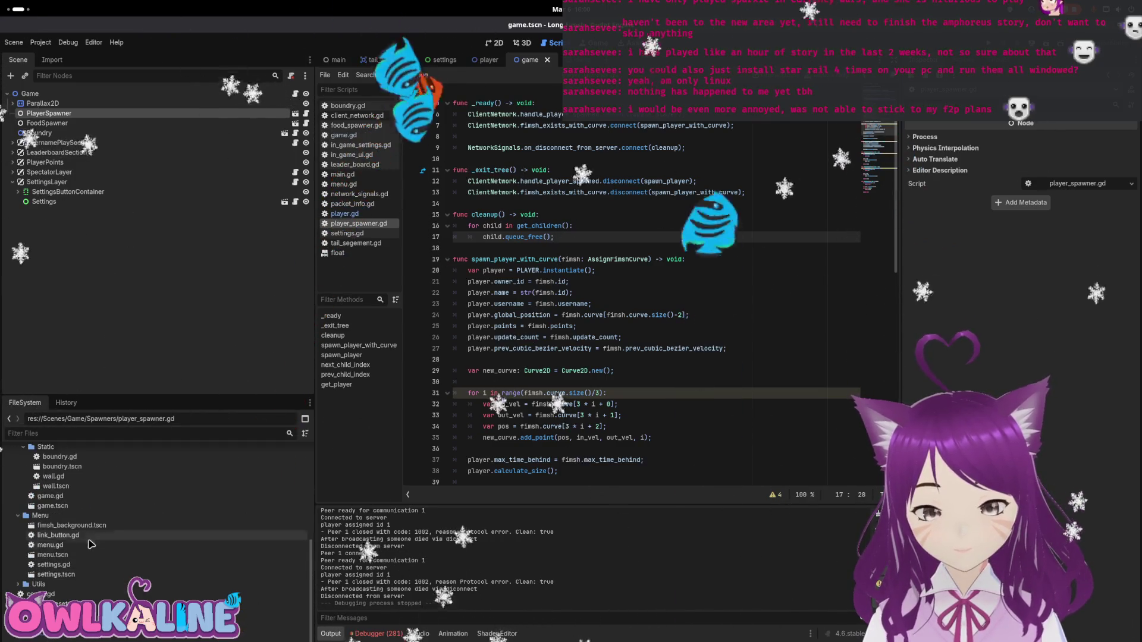
scroll(29, 536, up, 4)
click(23, 492)
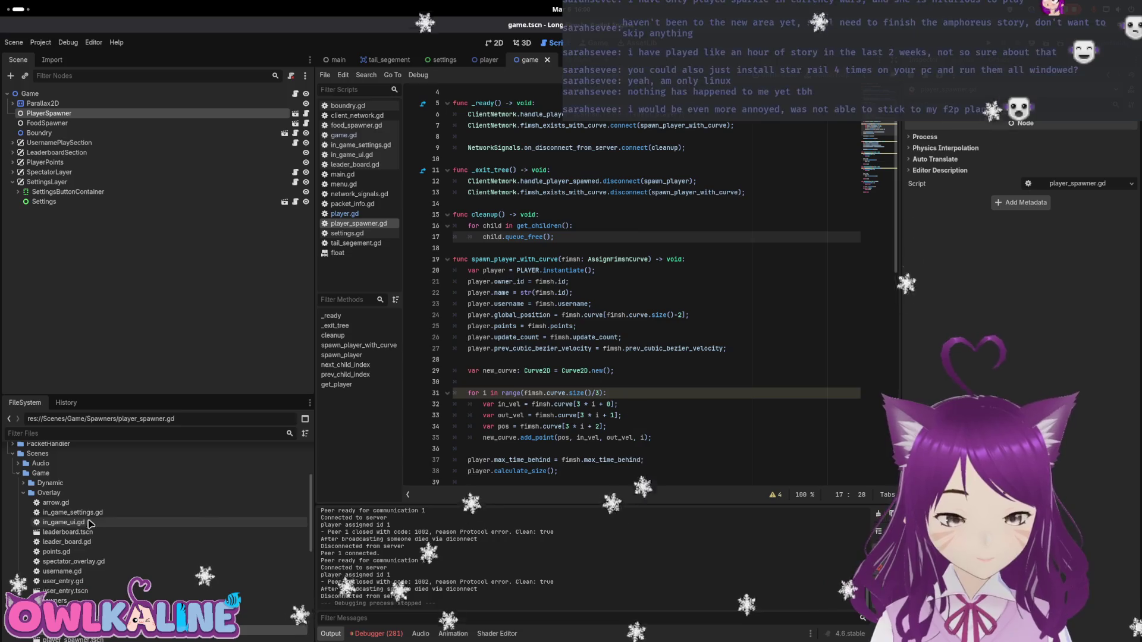
double_click(67, 532)
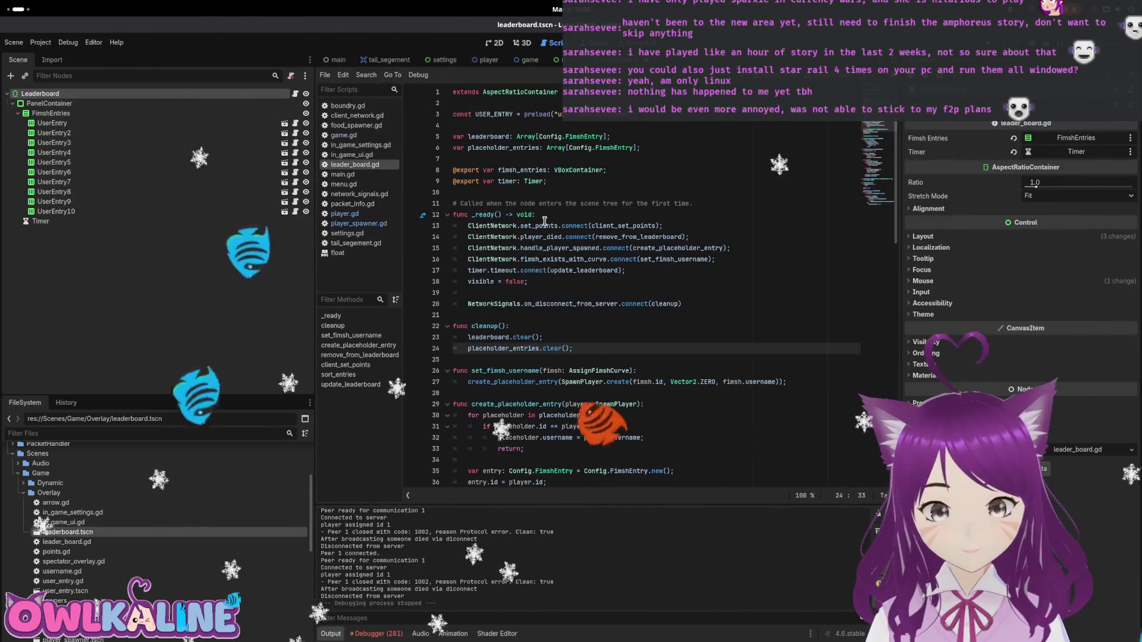
Inspect the on_disconnect_from_server connection to the leaderboard's cleanup function.
double_click(577, 303)
double_click(665, 304)
mouse_move(515, 339)
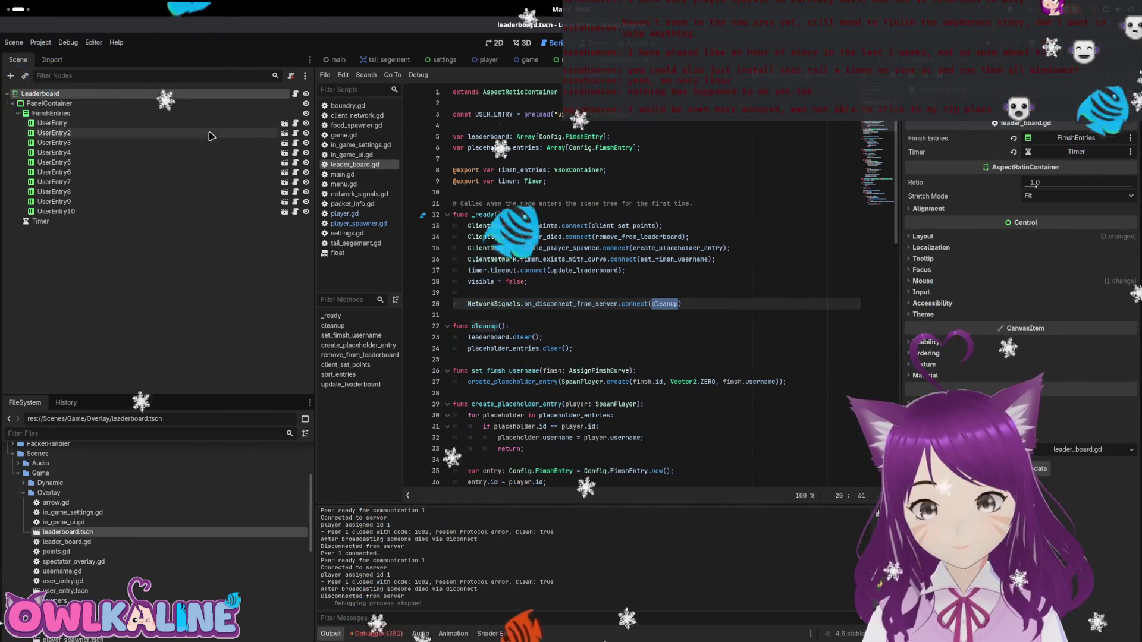
scroll(619, 314, down, 3)
click(585, 237)
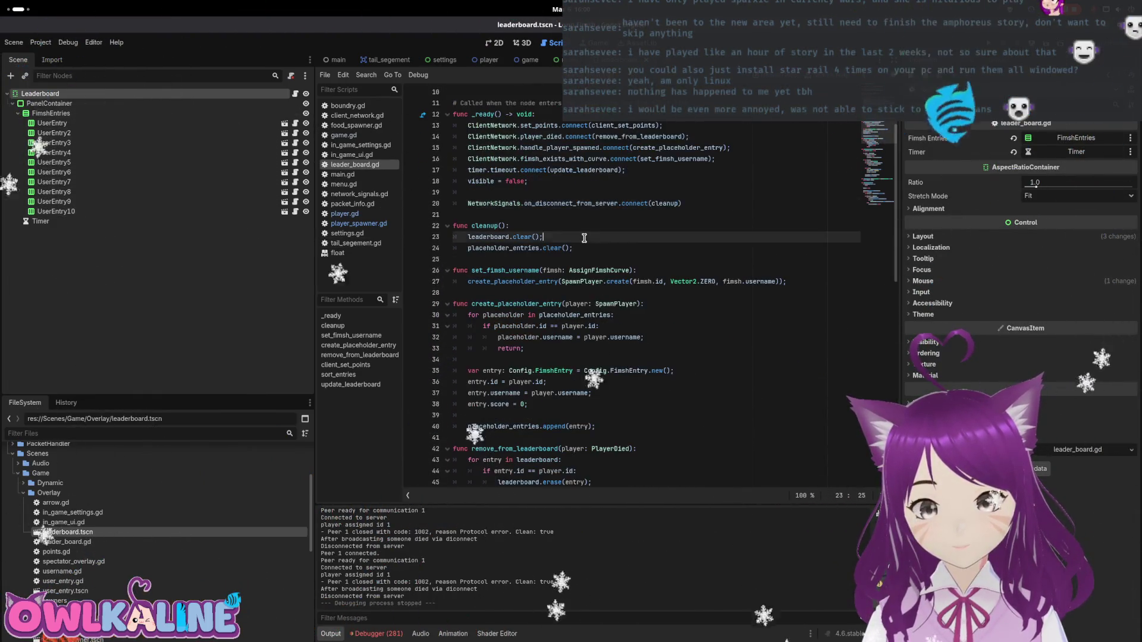
Jump down to update_leaderboard() and highlight uses of the leaderboard array.
drag(869, 163, 879, 186)
click(504, 307)
double_click(507, 317)
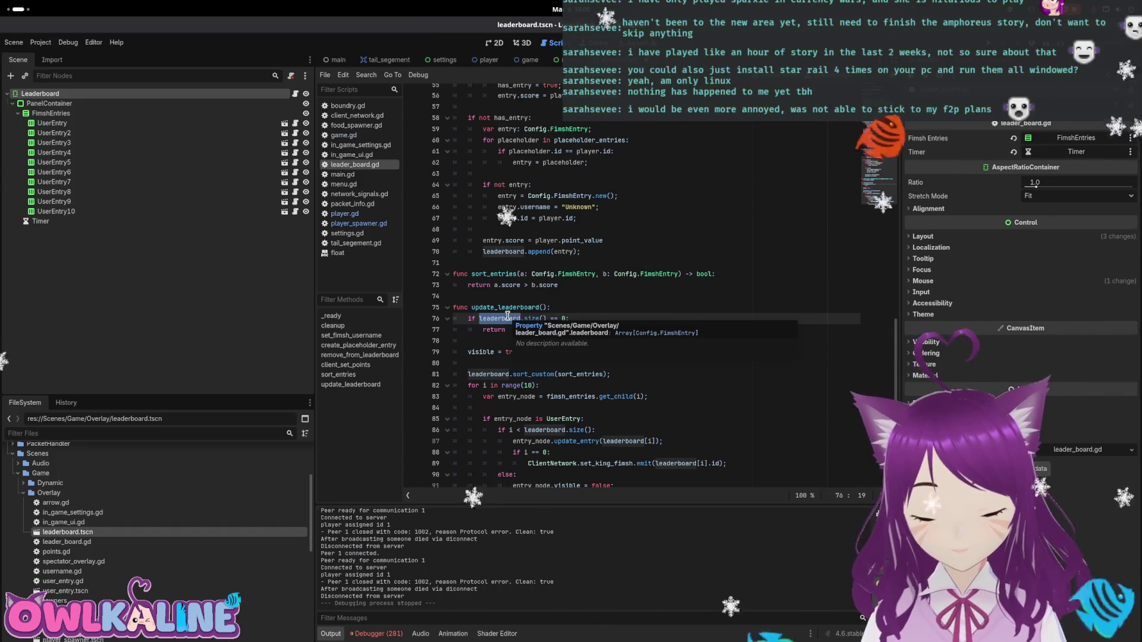
scroll(734, 426, down, 1)
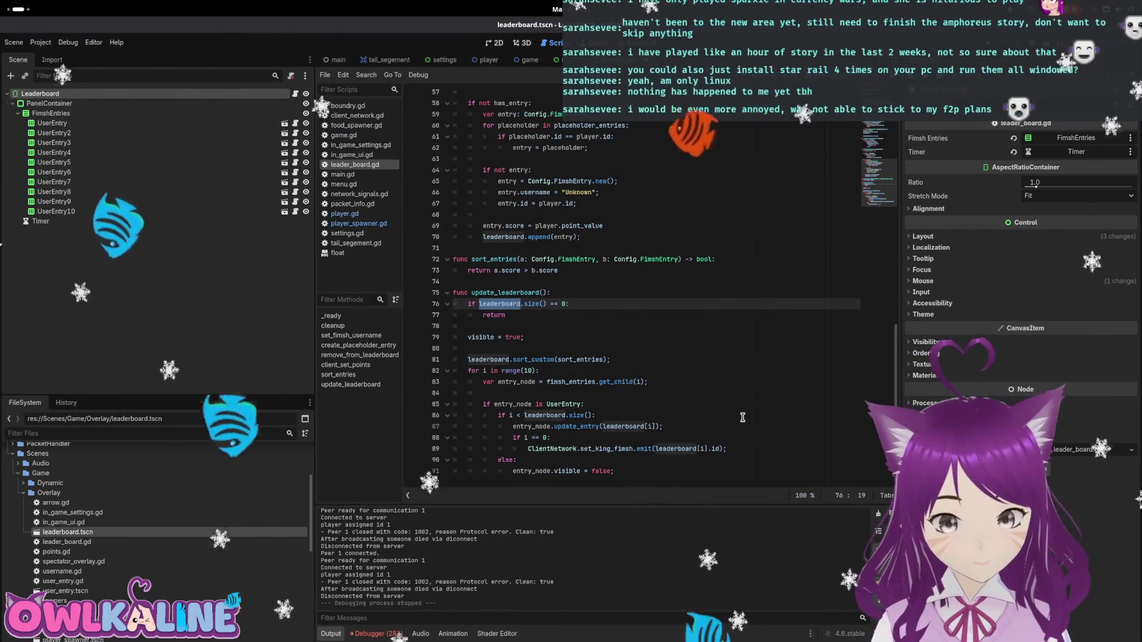
drag(614, 471, 513, 471)
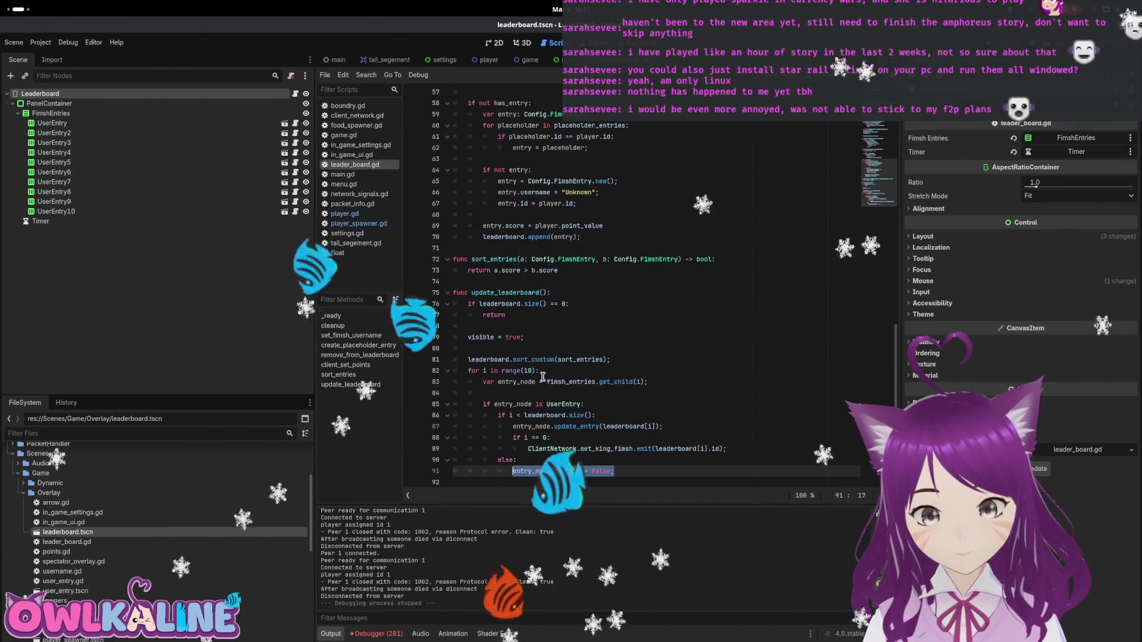
drag(649, 381, 546, 381)
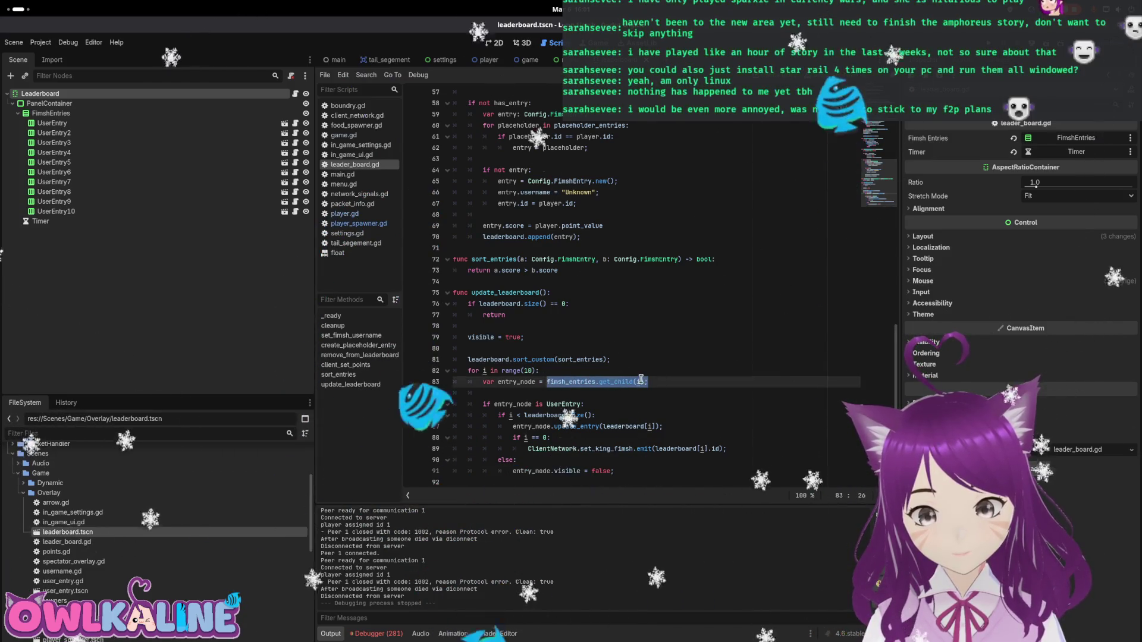
scroll(604, 345, up, 15)
Add 'for child in fimsh_entries:' with 'child.visible = false;' inside cleanup().
click(613, 325)
key(Return)
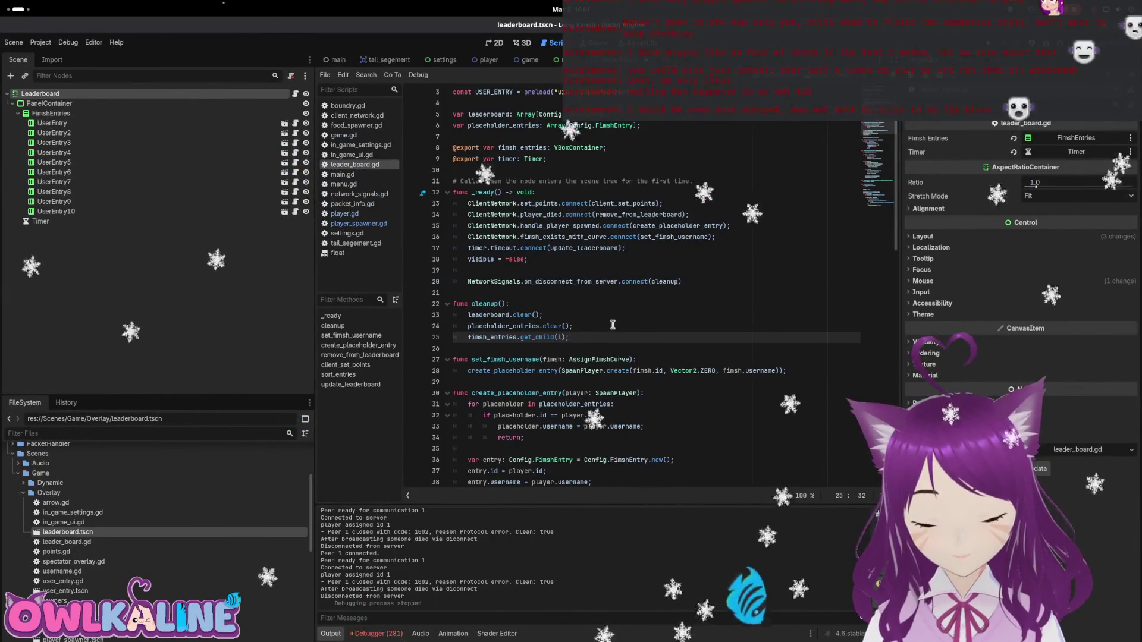
key(Home)
text(child in)
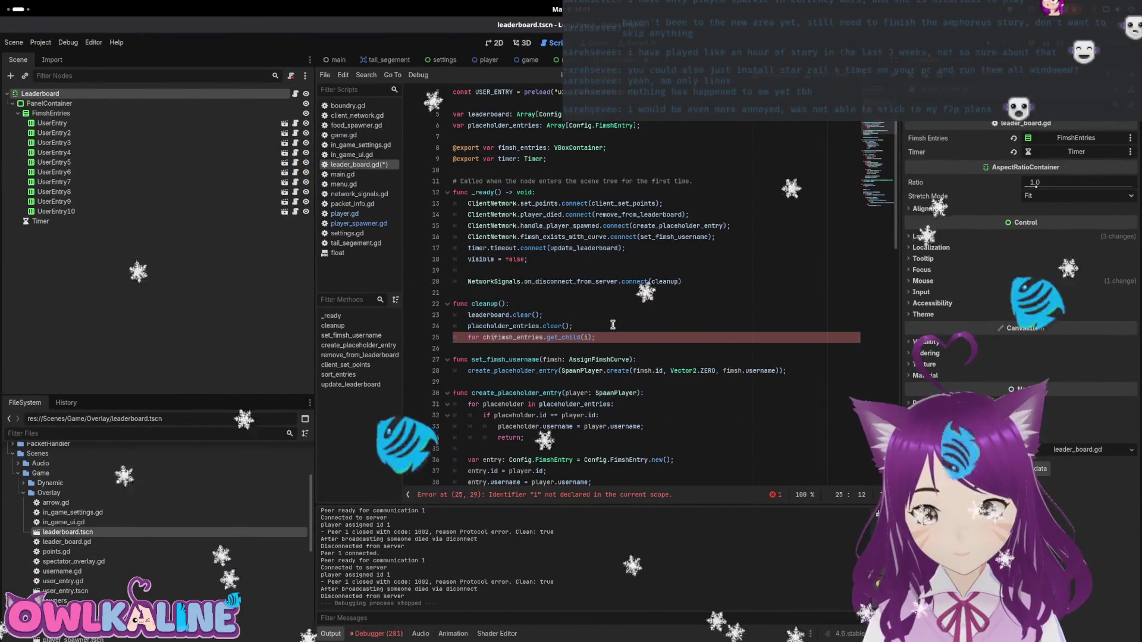
key(End)
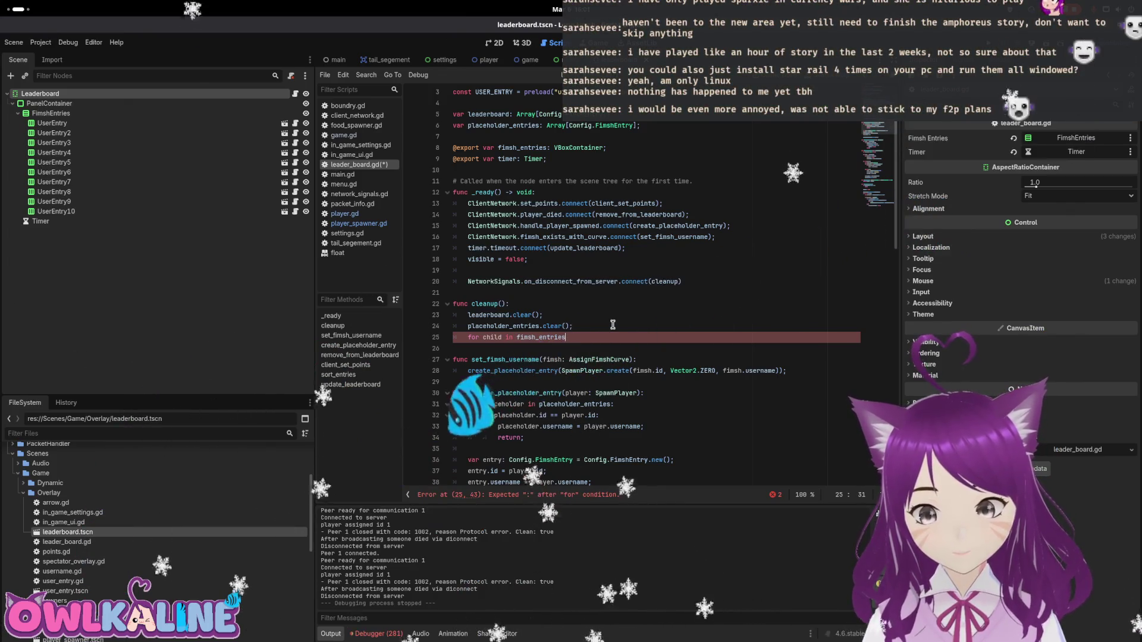
key(Return)
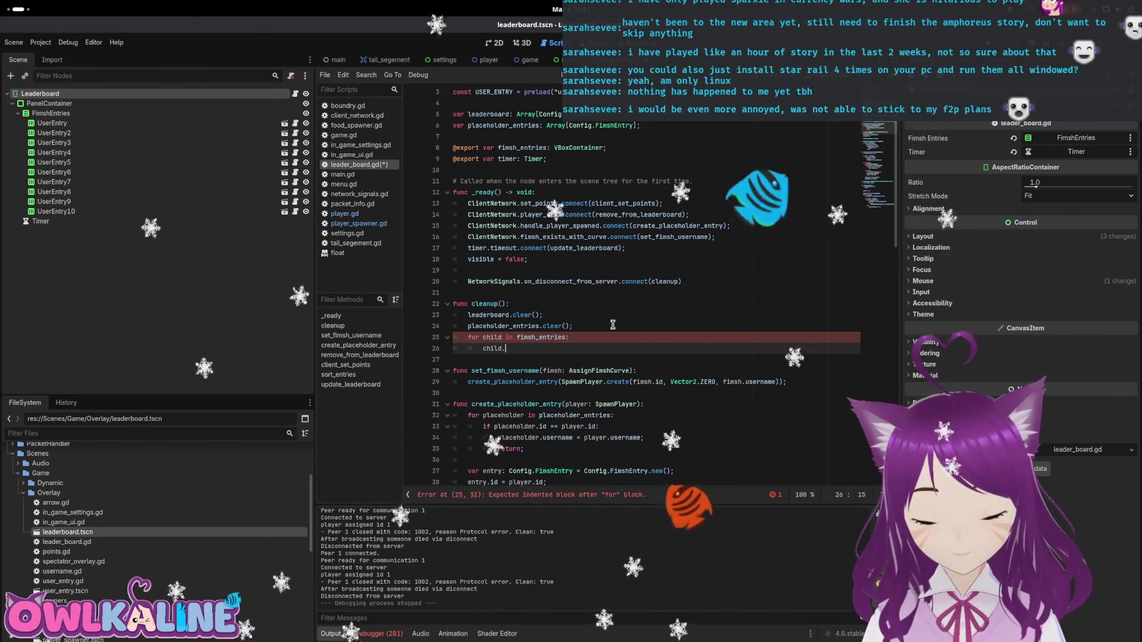
text(child.vis)
key(BackSpace)
key(BackSpace)
text(false;)
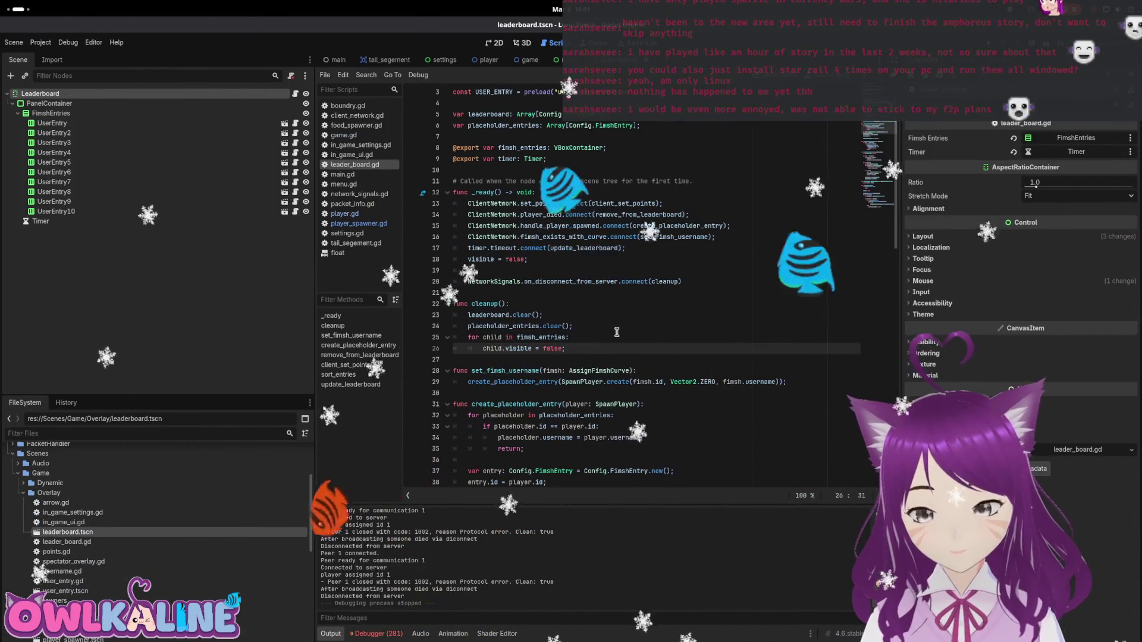
Review the leaderboard update loop further down leader_board.gd.
scroll(565, 461, down, 15)
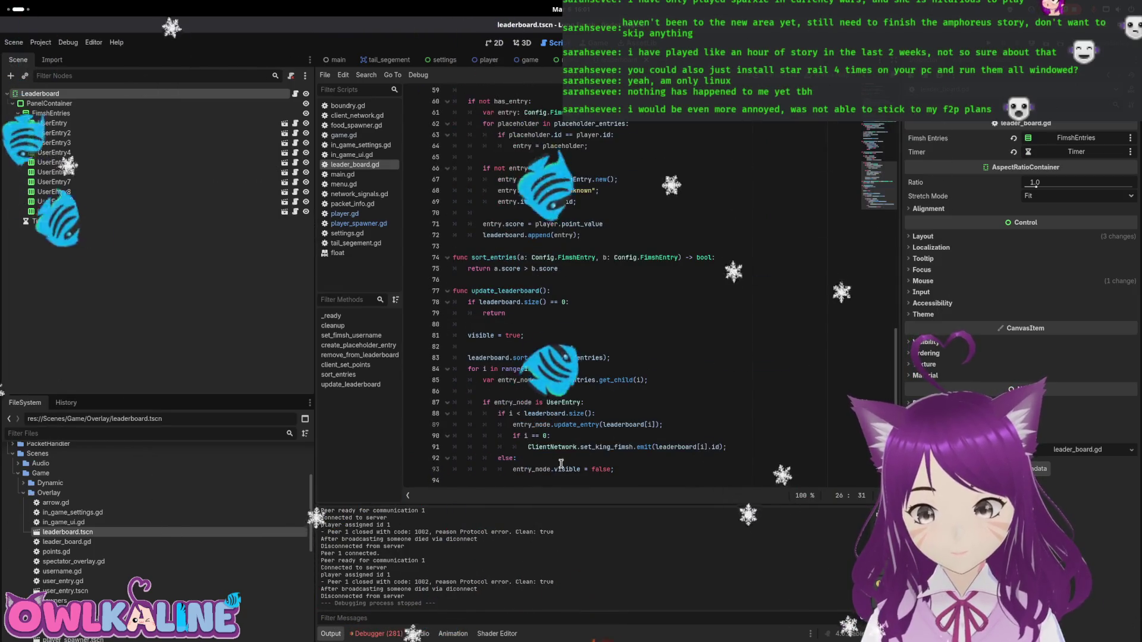
click(565, 467)
click(575, 413)
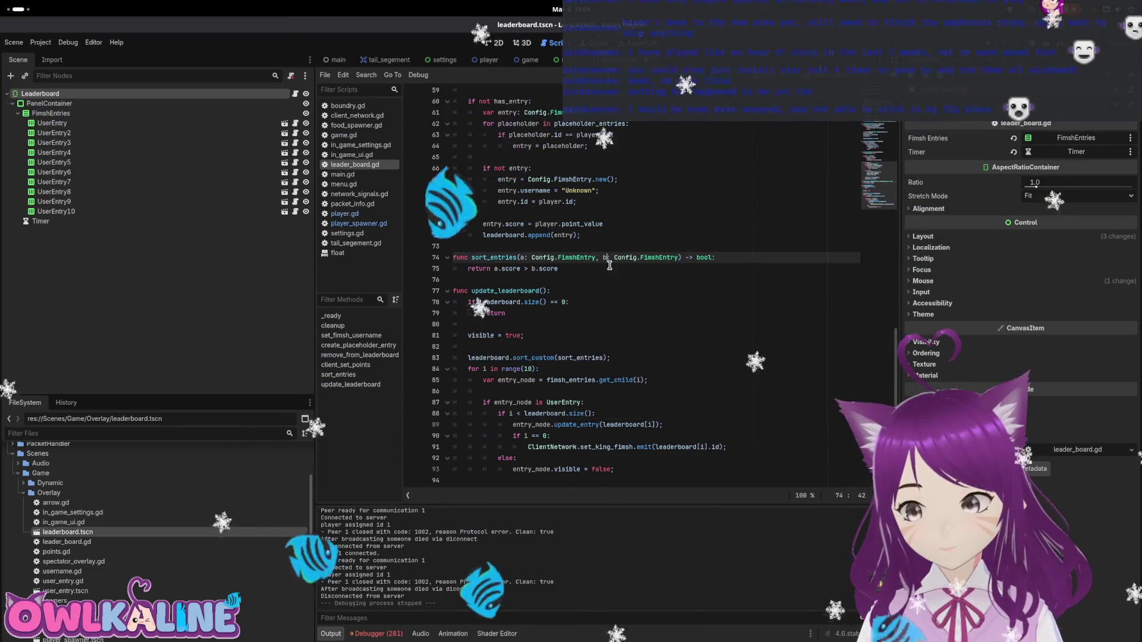
scroll(609, 266, up, 12)
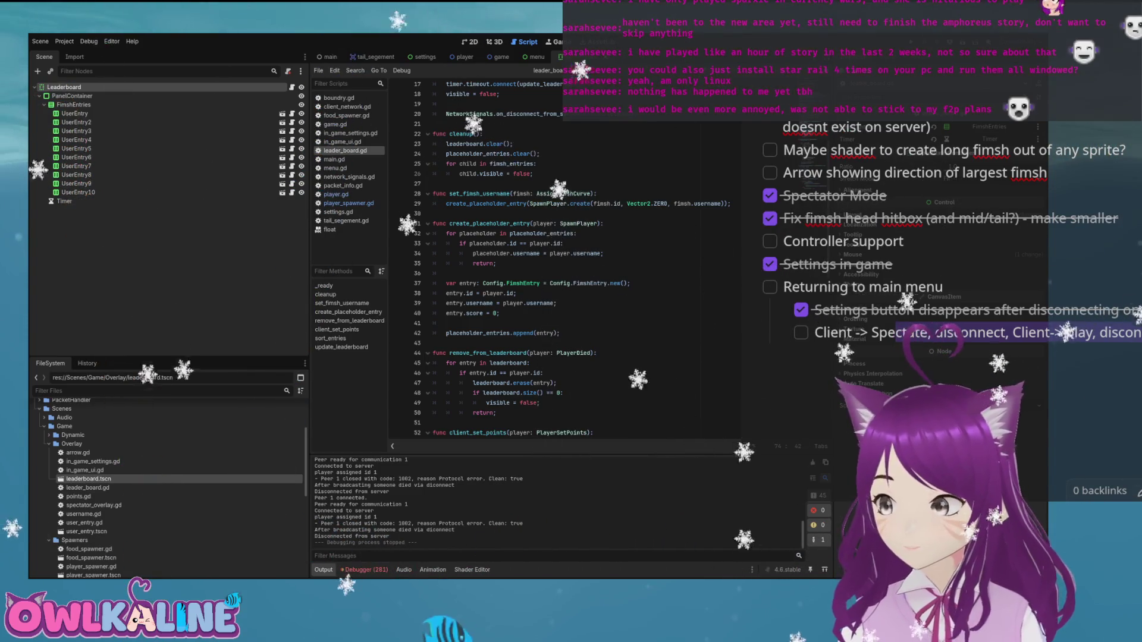
Run the project with F5 so the debugger stops on the line-25 cleanup loop error.
click(535, 257)
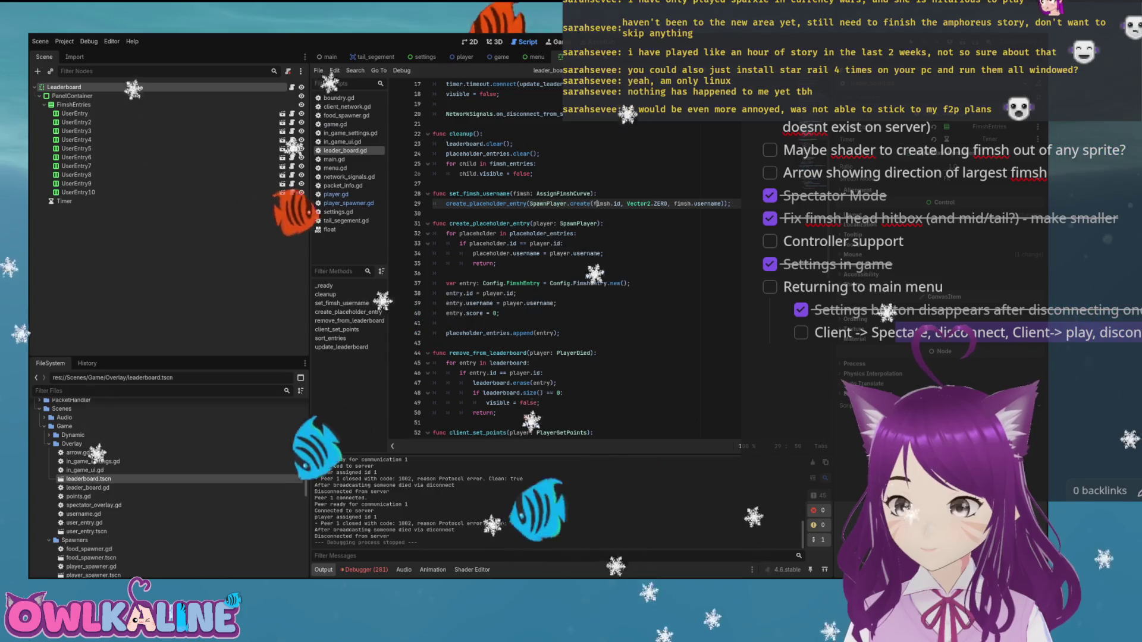
key(F5)
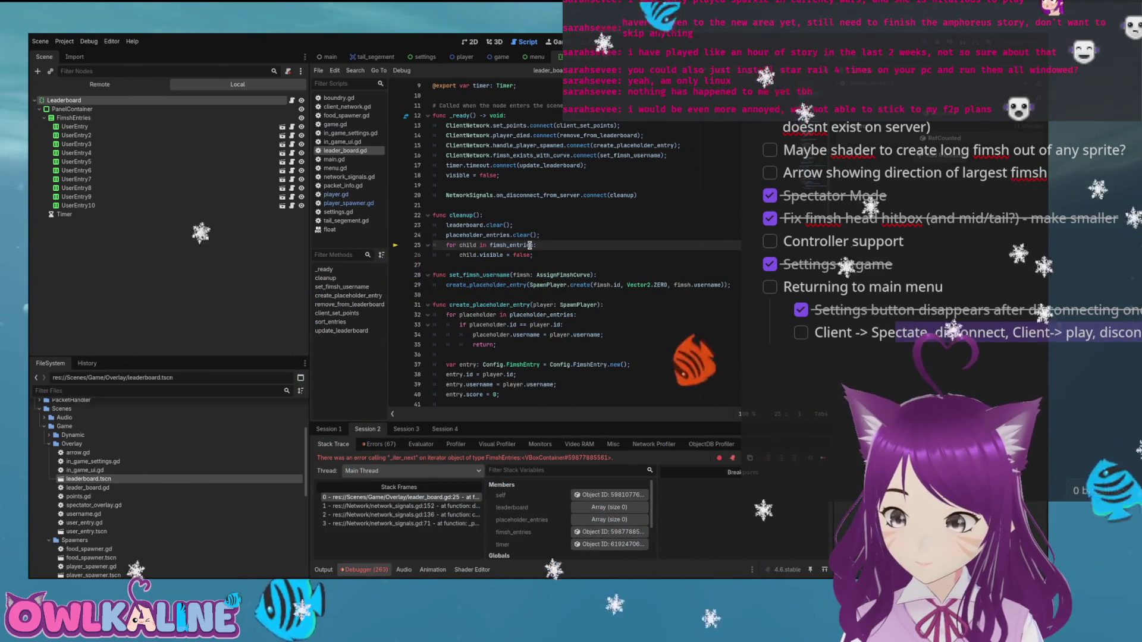
Complete the get_children() call in the loop and rerun the project.
text(.g)
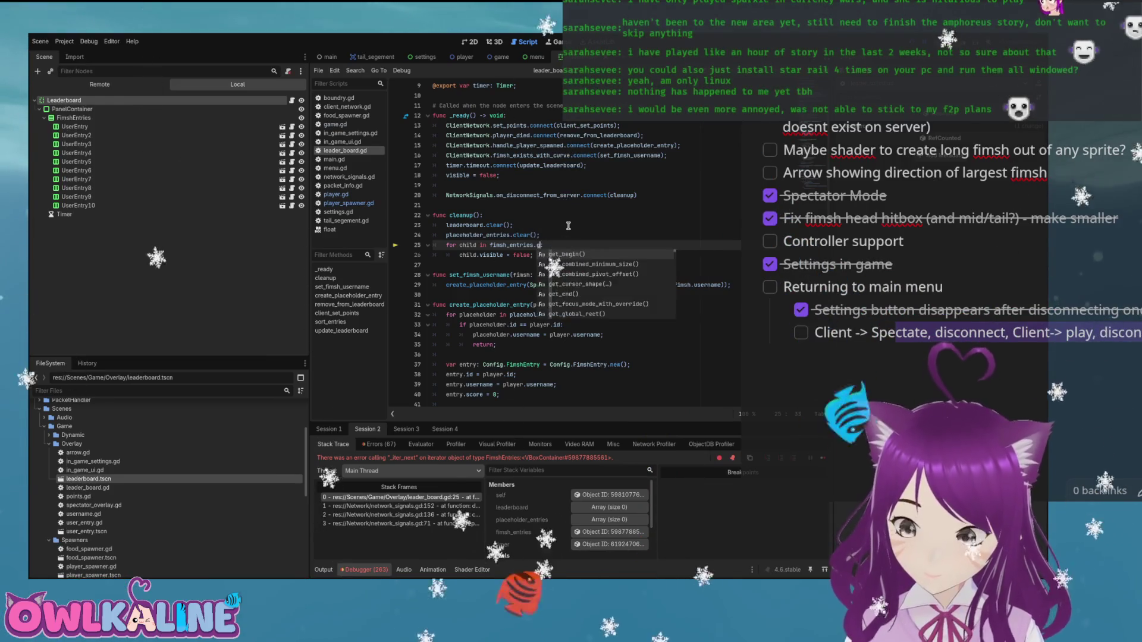
text(()
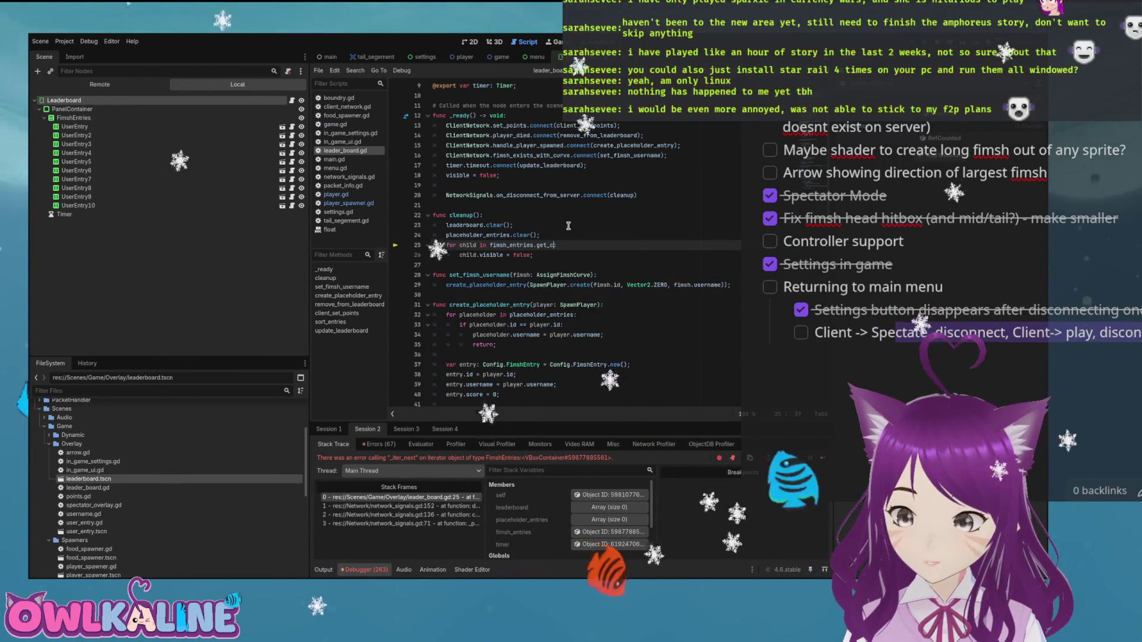
text(h)
key(Down)
key(Return)
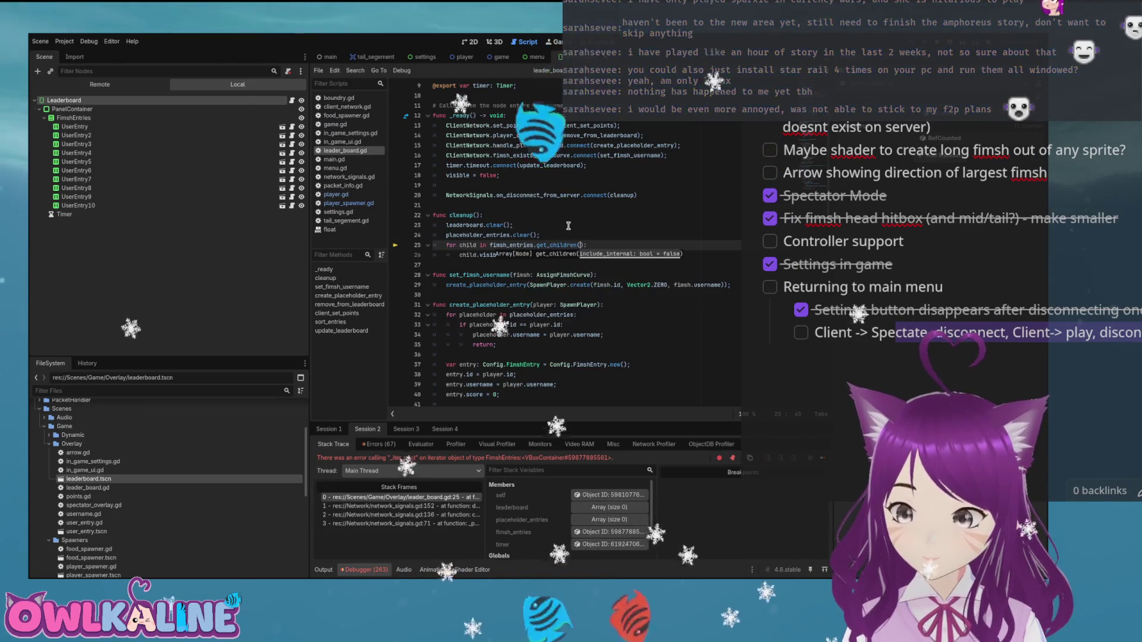
click(568, 226)
key(F5)
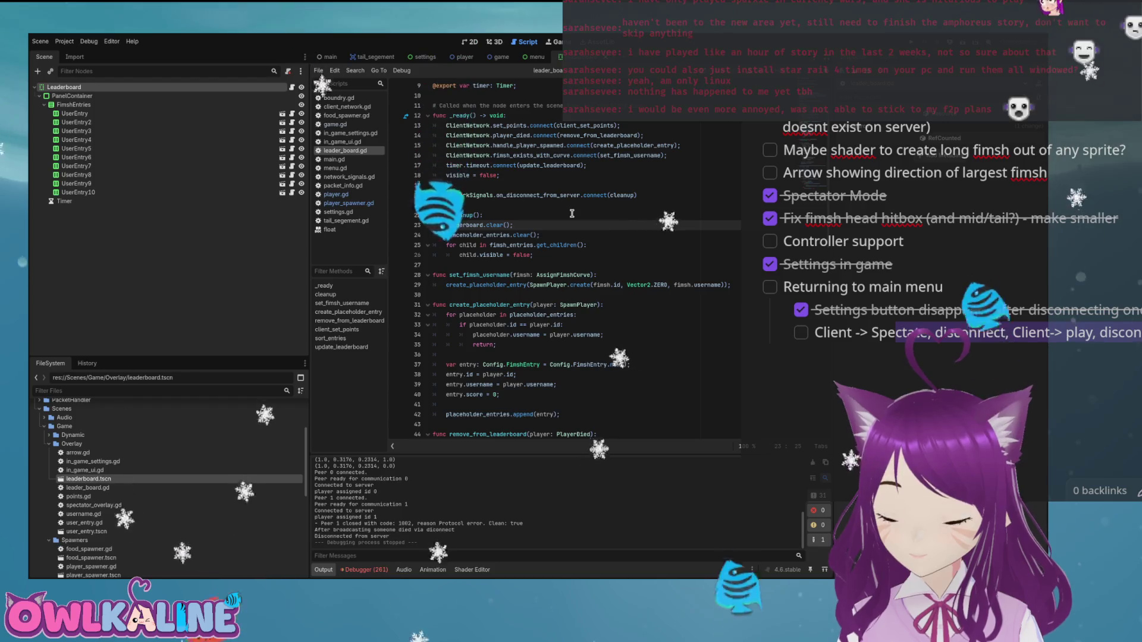
Replace cleanup's for-loop with 'visible = false;' and save leader_board.gd.
click(520, 176)
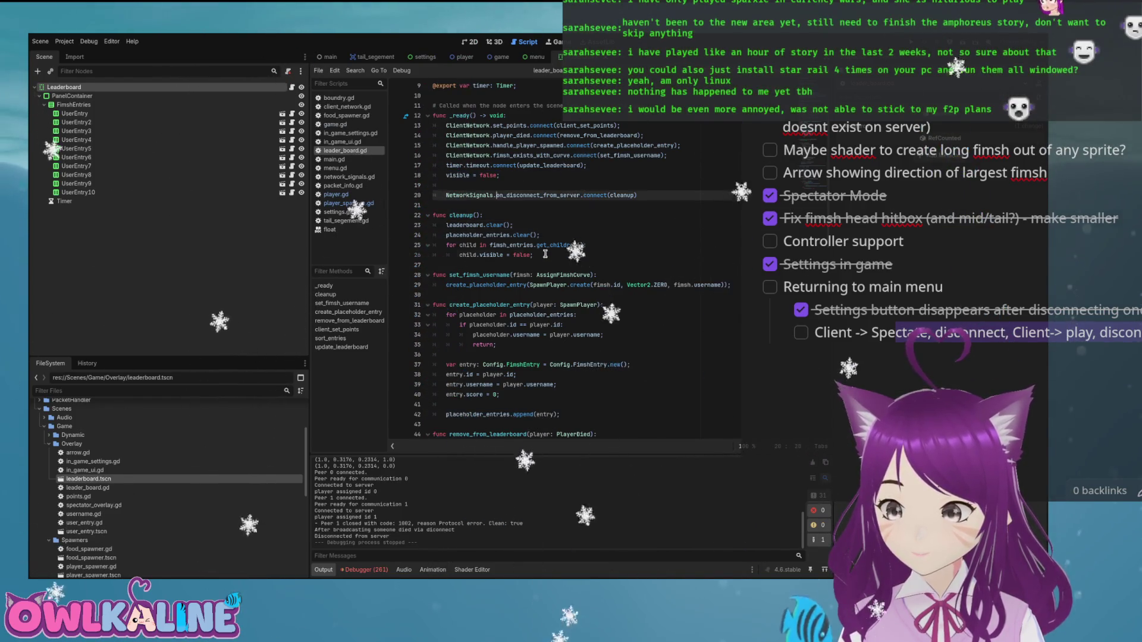
shift+click(446, 245)
text(visi)
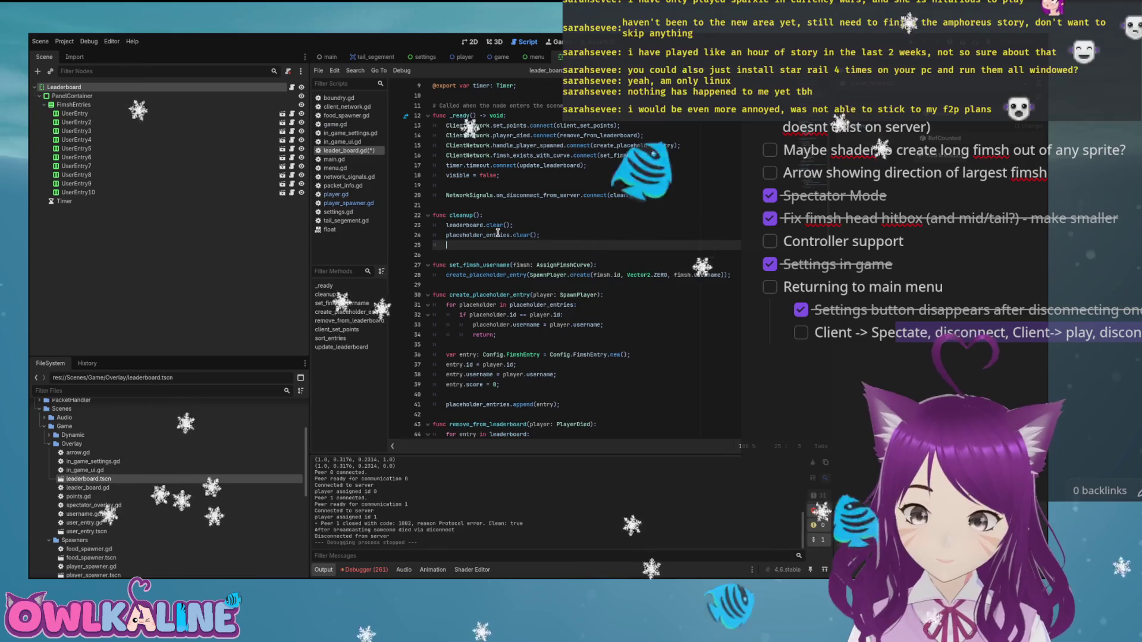
text(ble = false;)
key(ctrl+s)
click(609, 217)
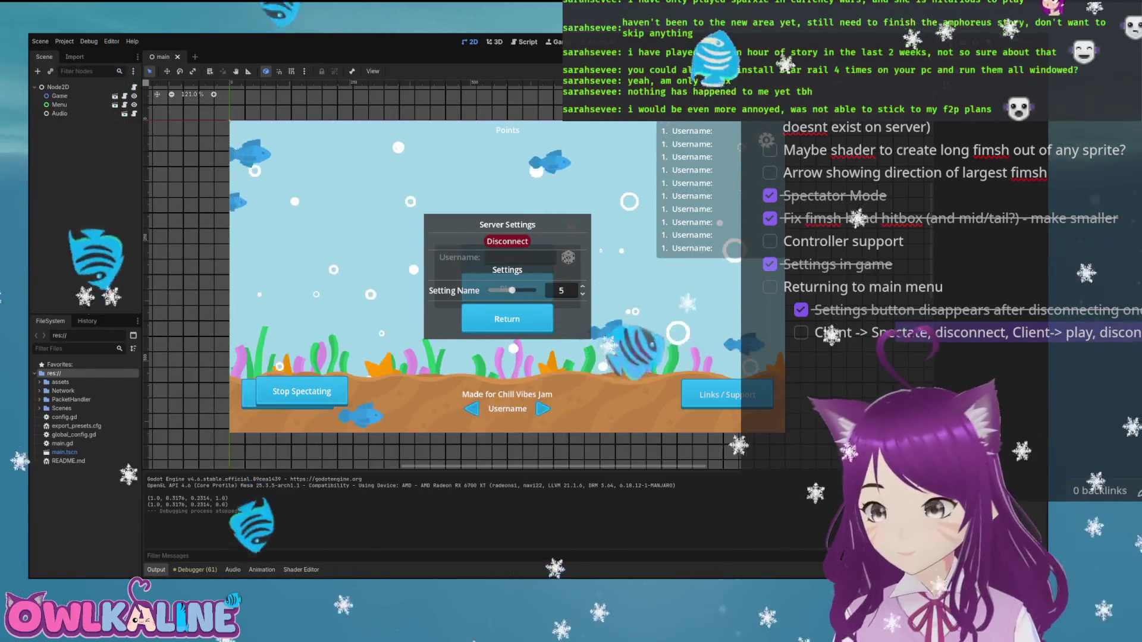
Run and stop the game again, then review the Debugger's errors and warnings list.
scroll(418, 152, up, 1)
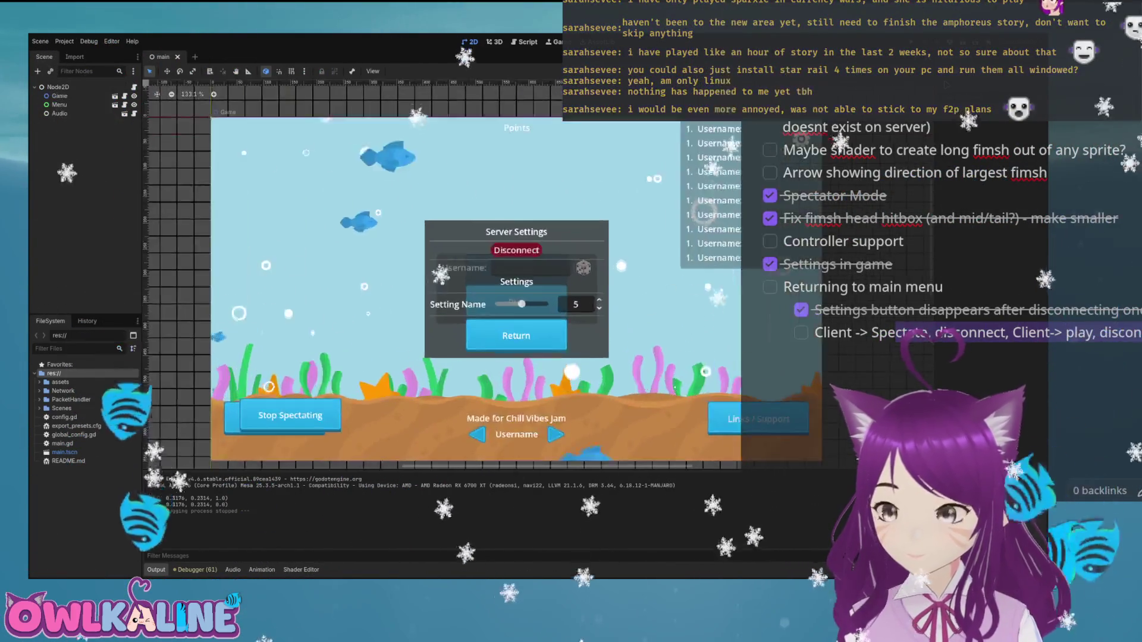
scroll(553, 262, up, 4)
scroll(552, 262, down, 6)
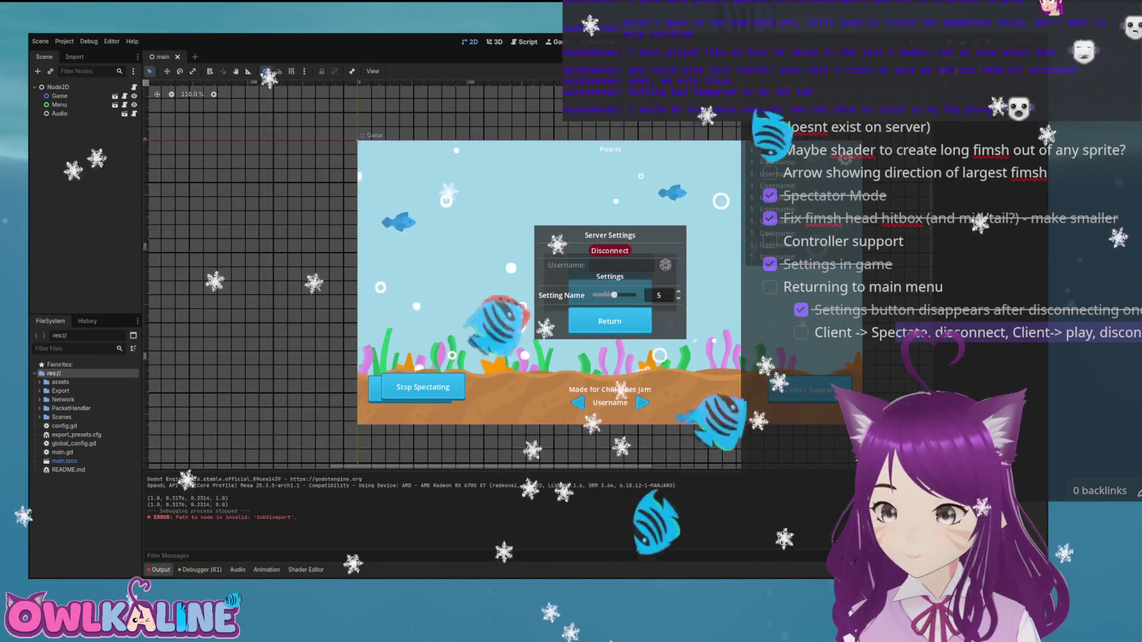
key(F5)
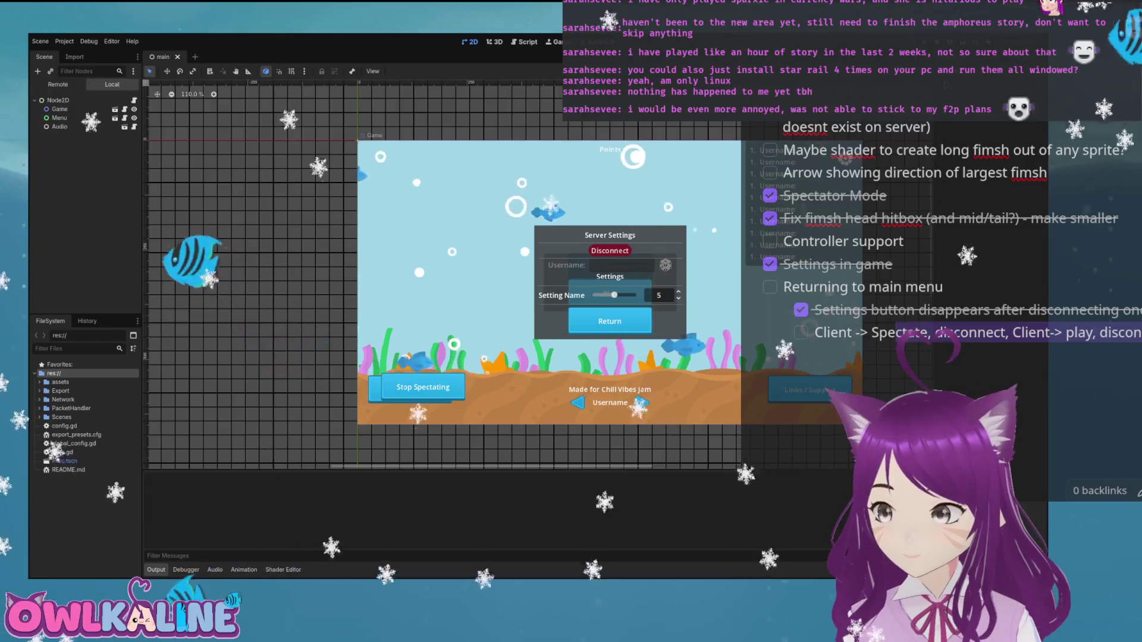
click(60, 118)
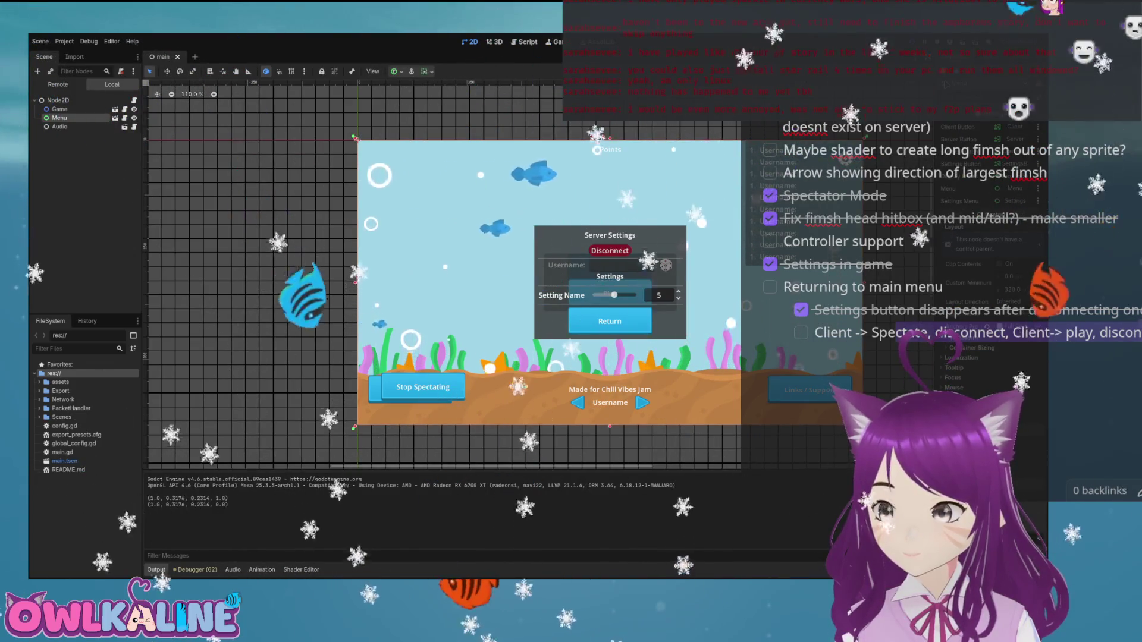
key(F8)
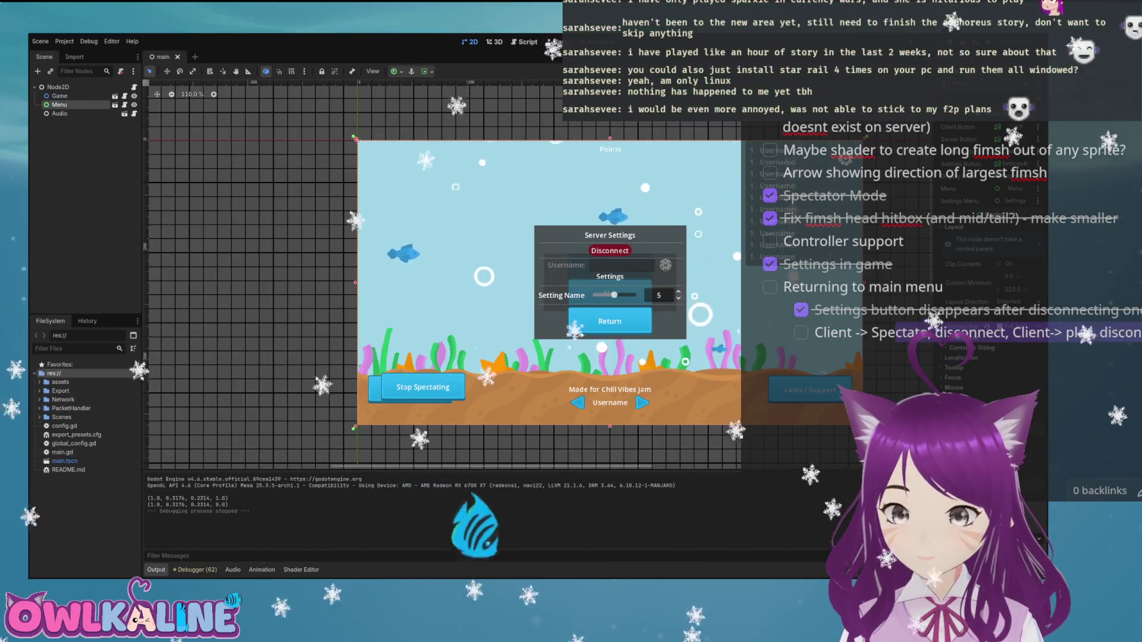
key(alt+d)
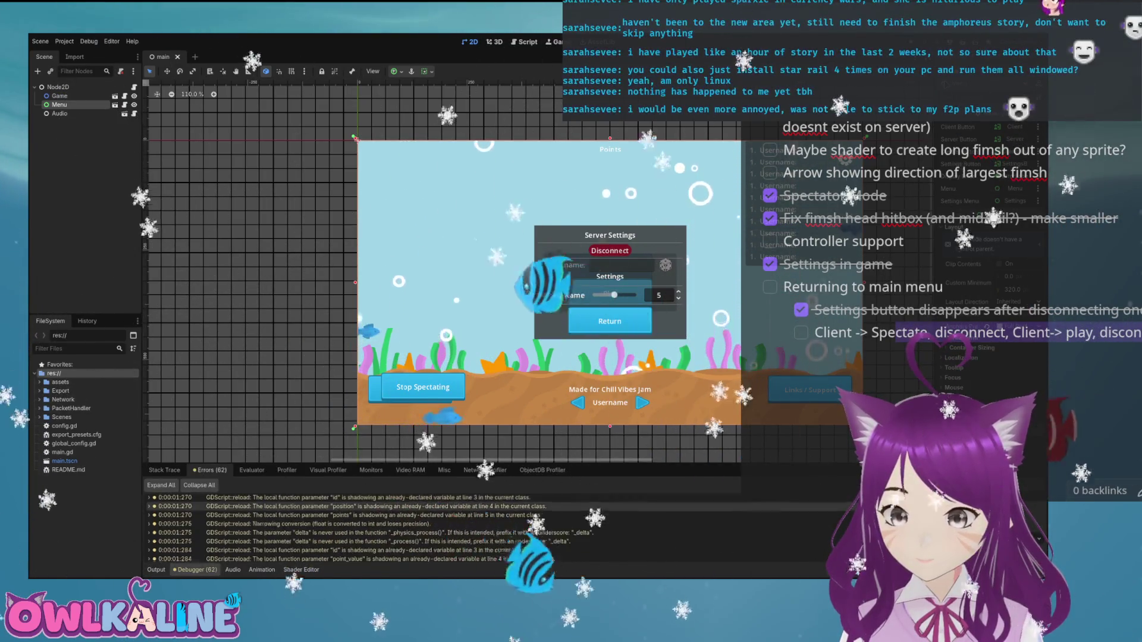
scroll(417, 526, down, 5)
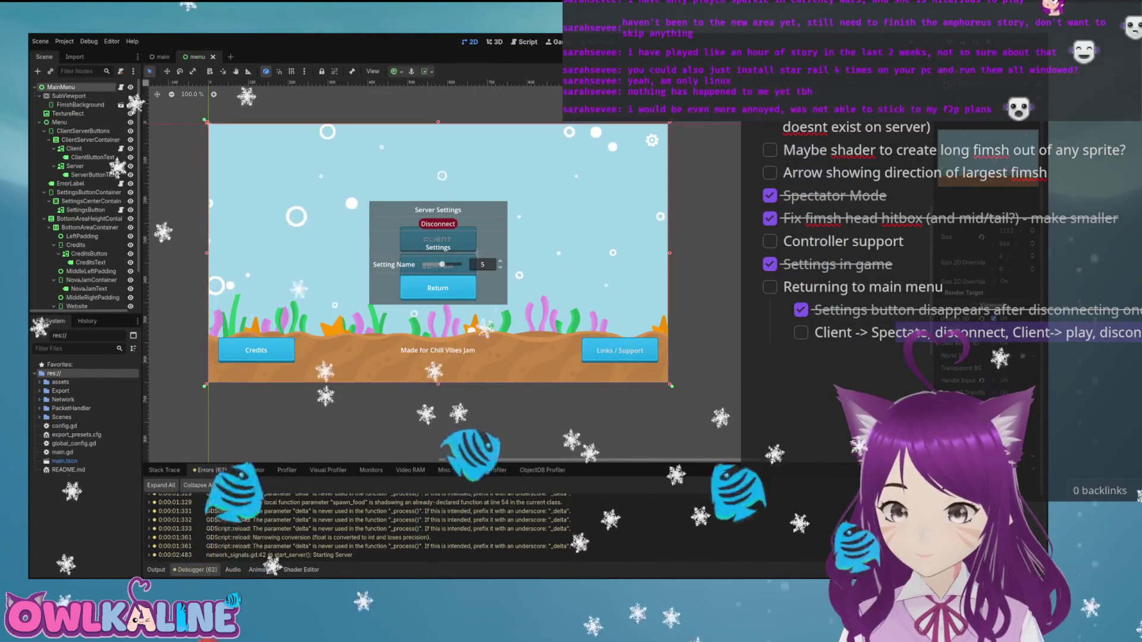
Review the MainMenu, Menu, SubViewport and TextureRect nodes, save the scene, and open network_signals.gd.
click(61, 87)
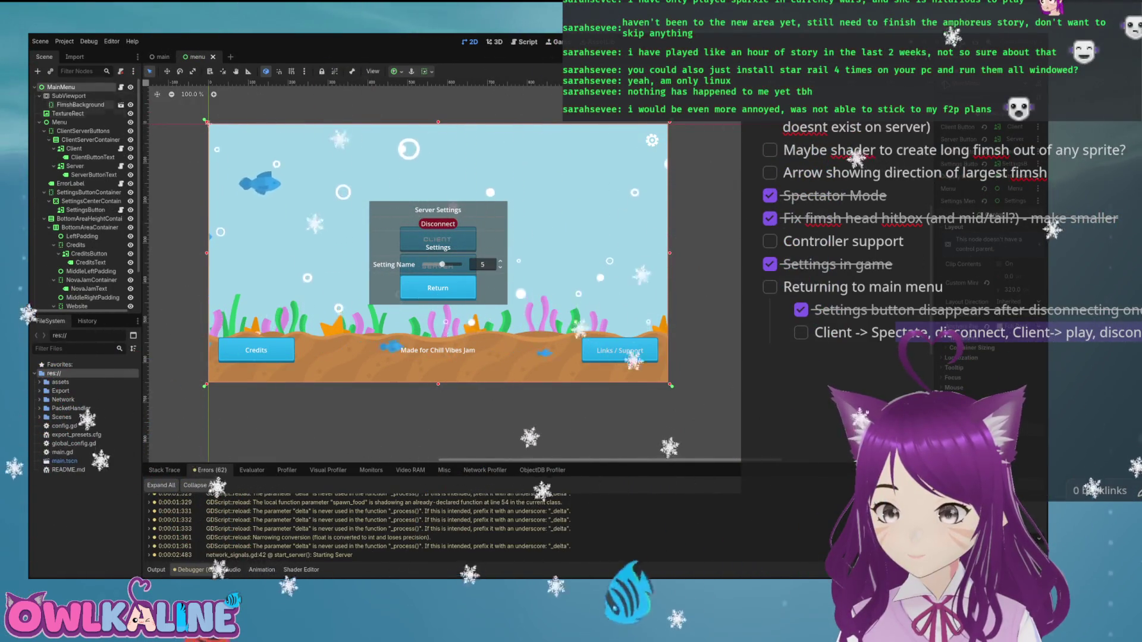
click(59, 121)
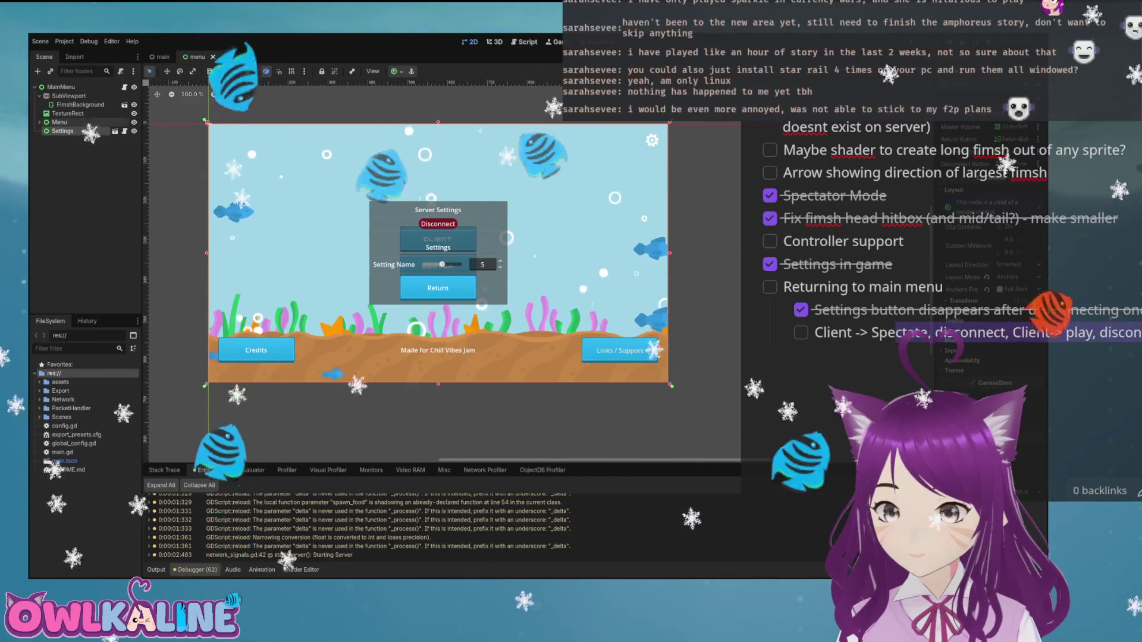
click(68, 96)
click(61, 87)
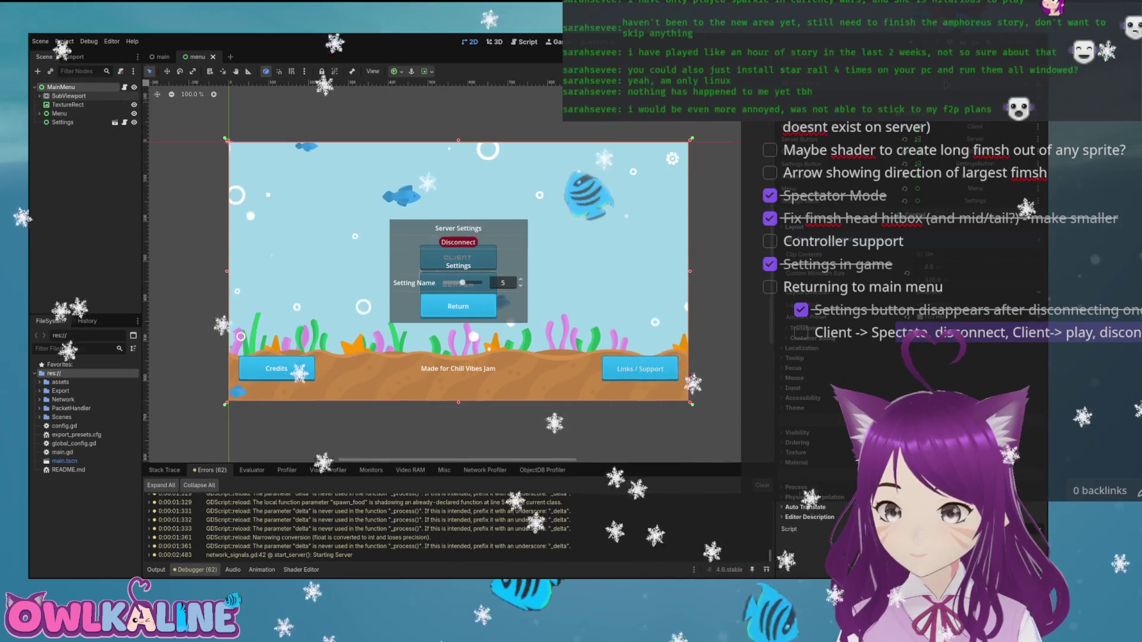
click(67, 104)
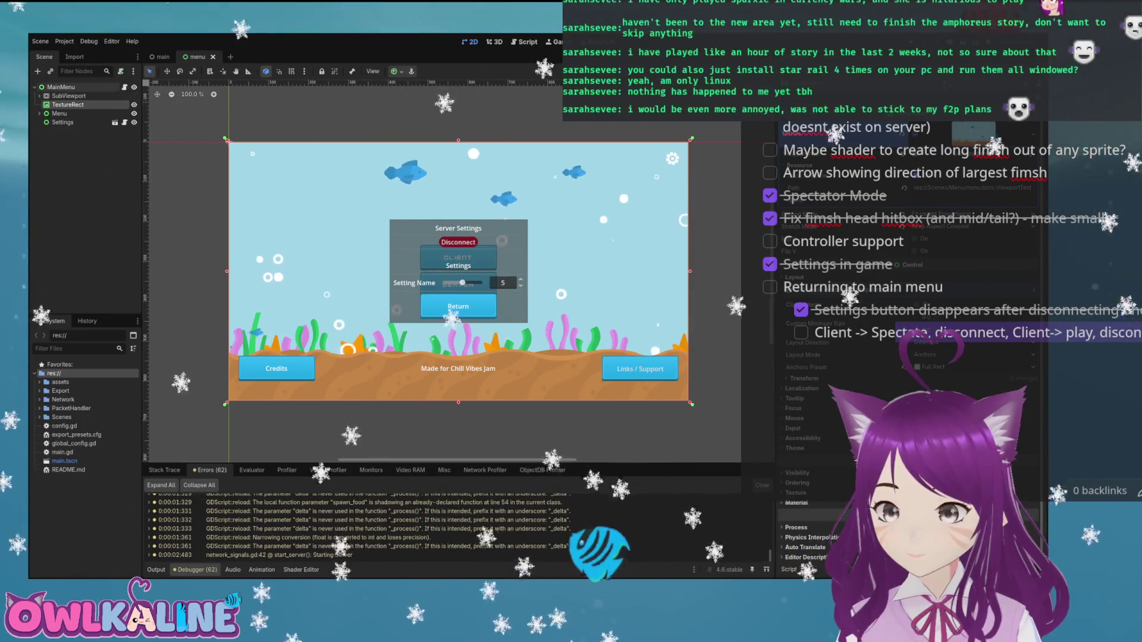
click(68, 96)
key(ctrl+s)
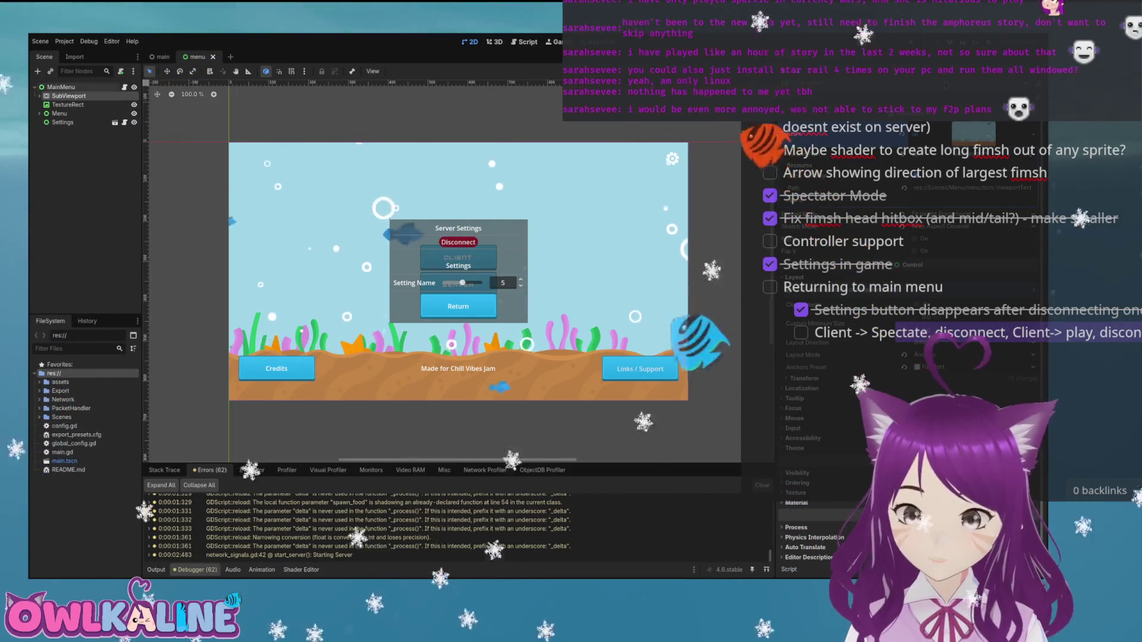
click(39, 399)
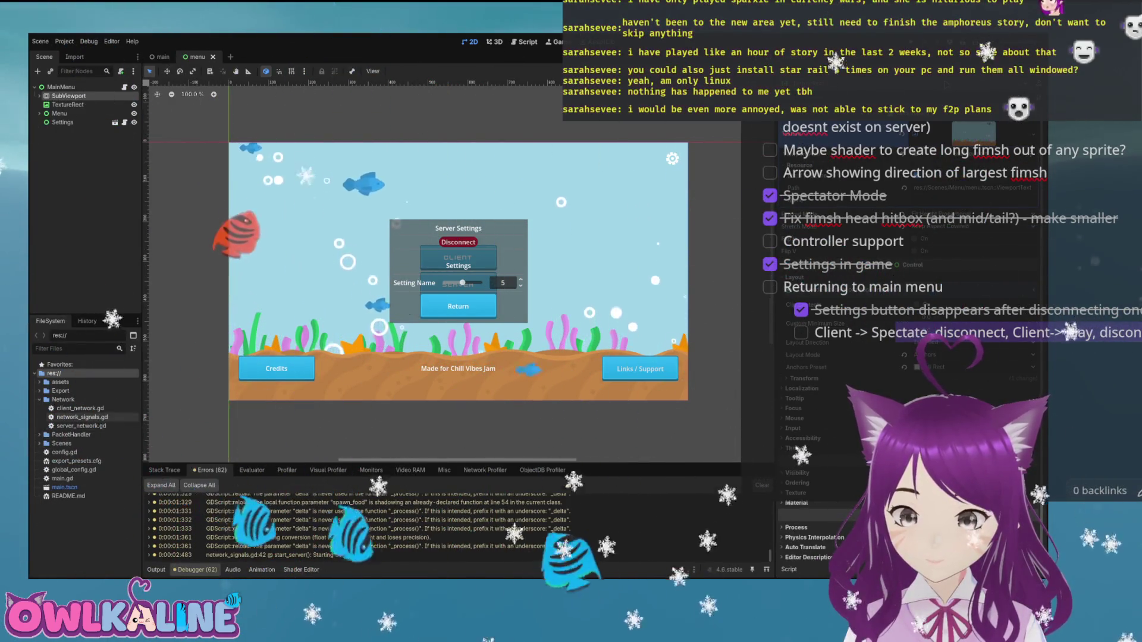
double_click(82, 417)
Read through network_signals.gd alongside the shadowed-variable warnings, then run the game to test the connection.
scroll(416, 262, down, 14)
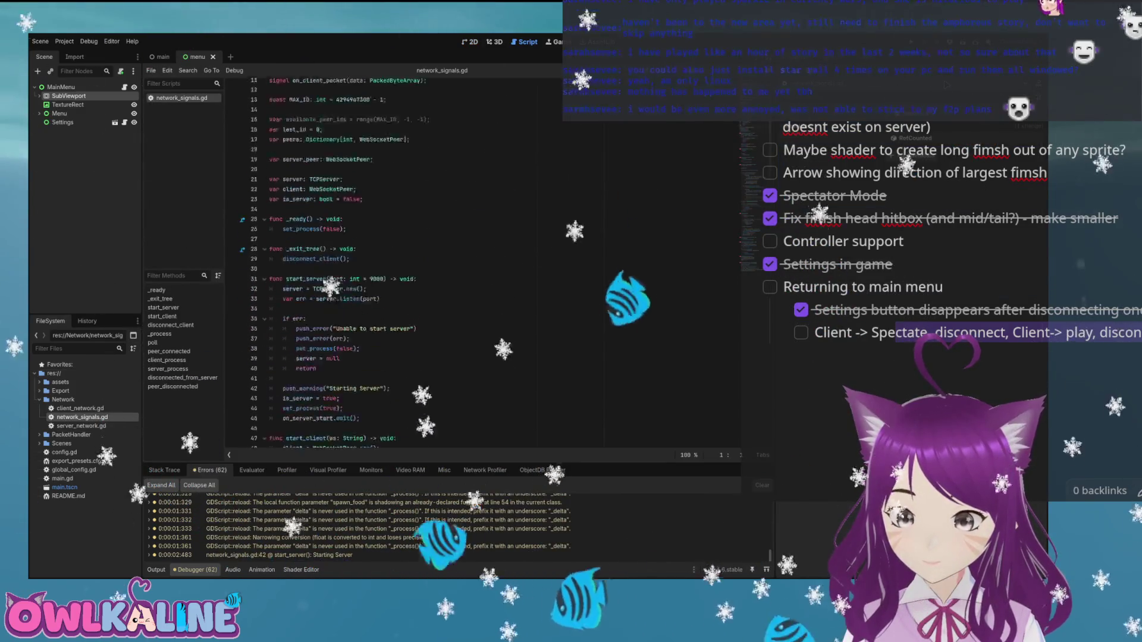
scroll(416, 262, down, 5)
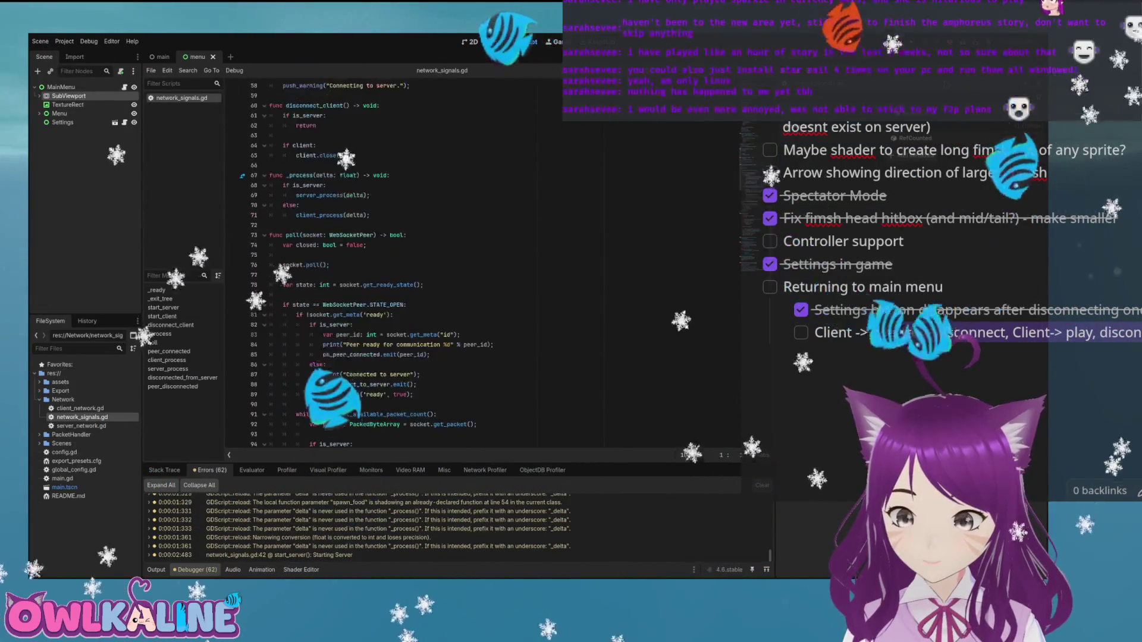
scroll(417, 262, down, 7)
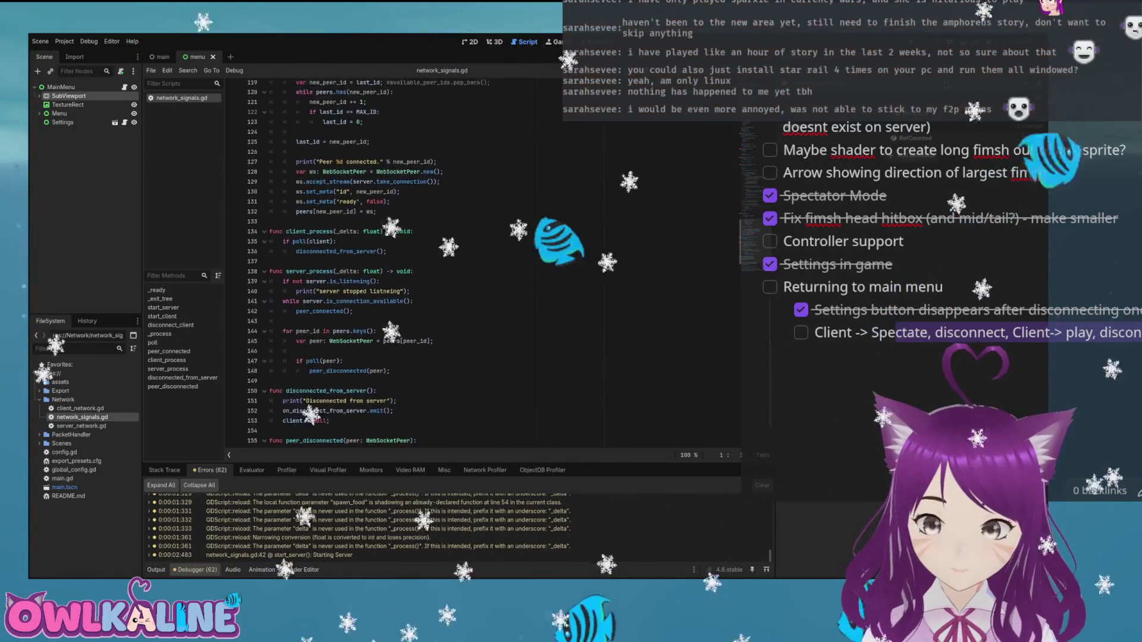
scroll(417, 261, up, 1)
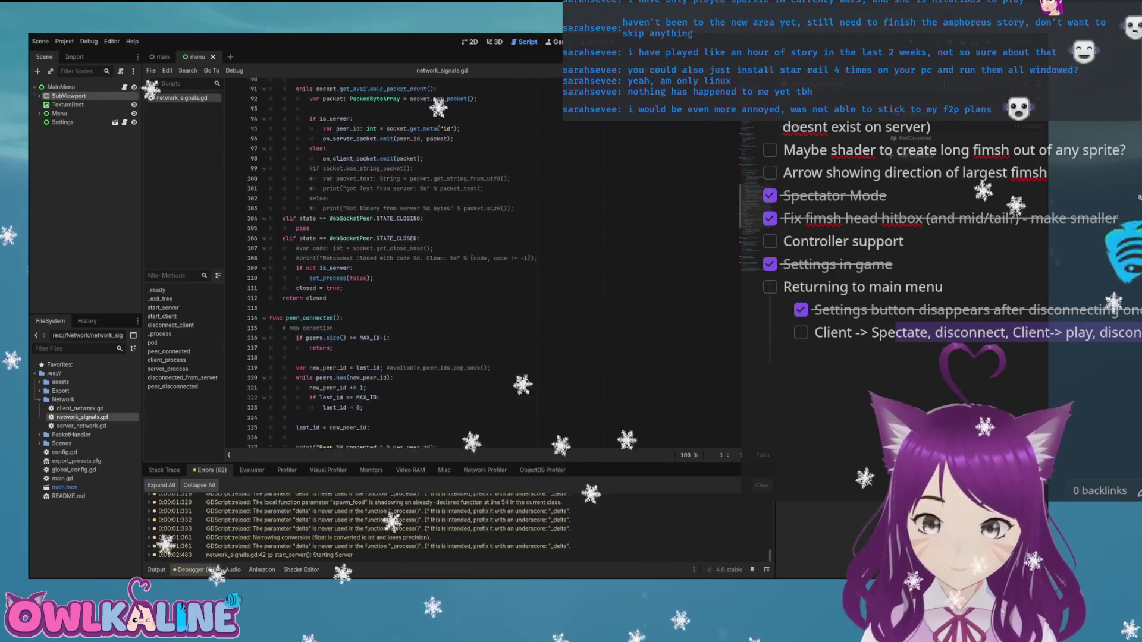
scroll(416, 262, up, 5)
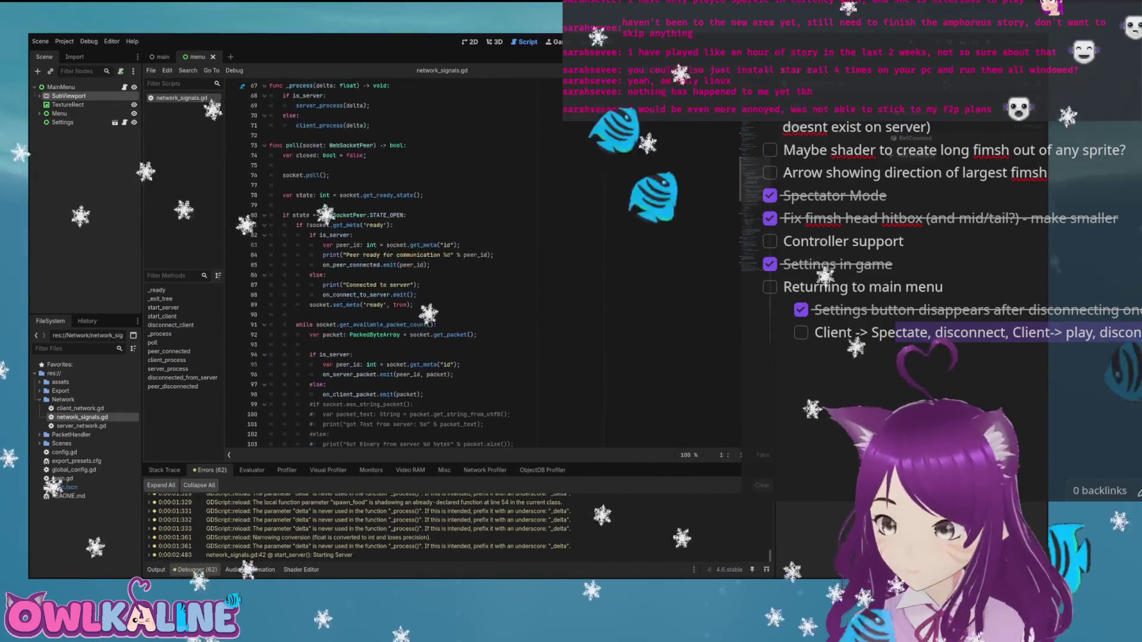
scroll(417, 261, up, 5)
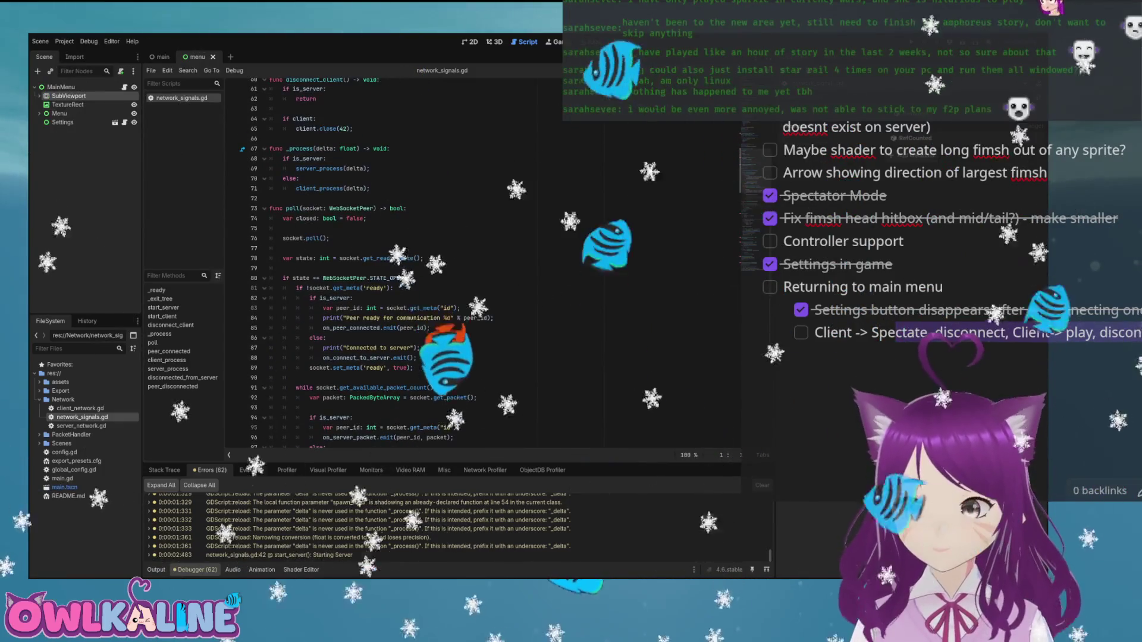
scroll(416, 262, up, 4)
scroll(458, 527, up, 5)
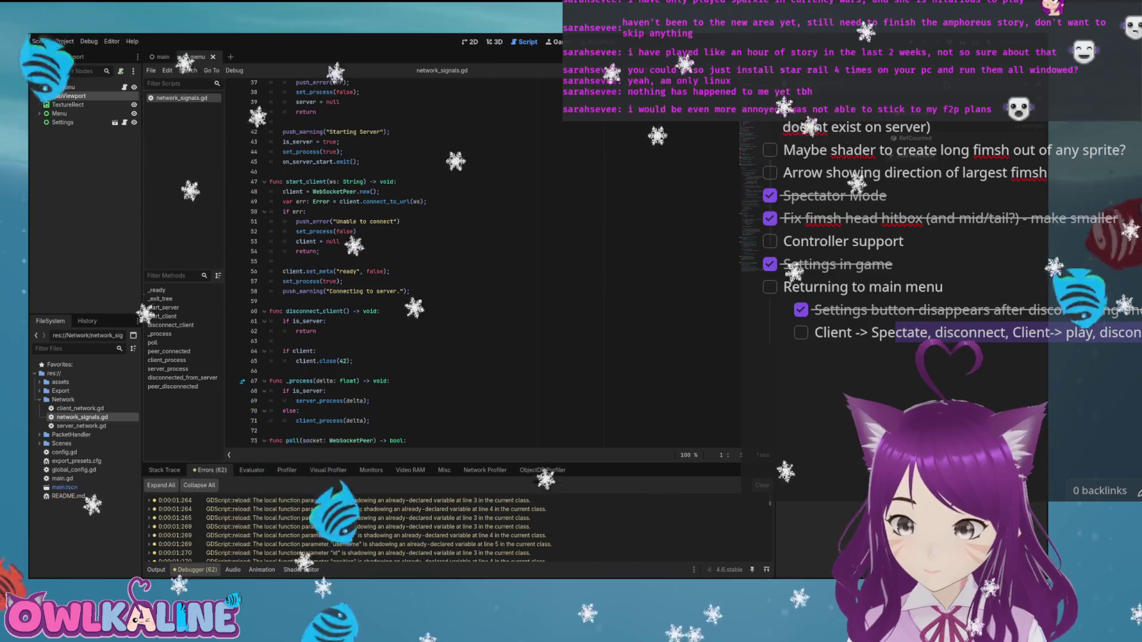
scroll(381, 261, up, 10)
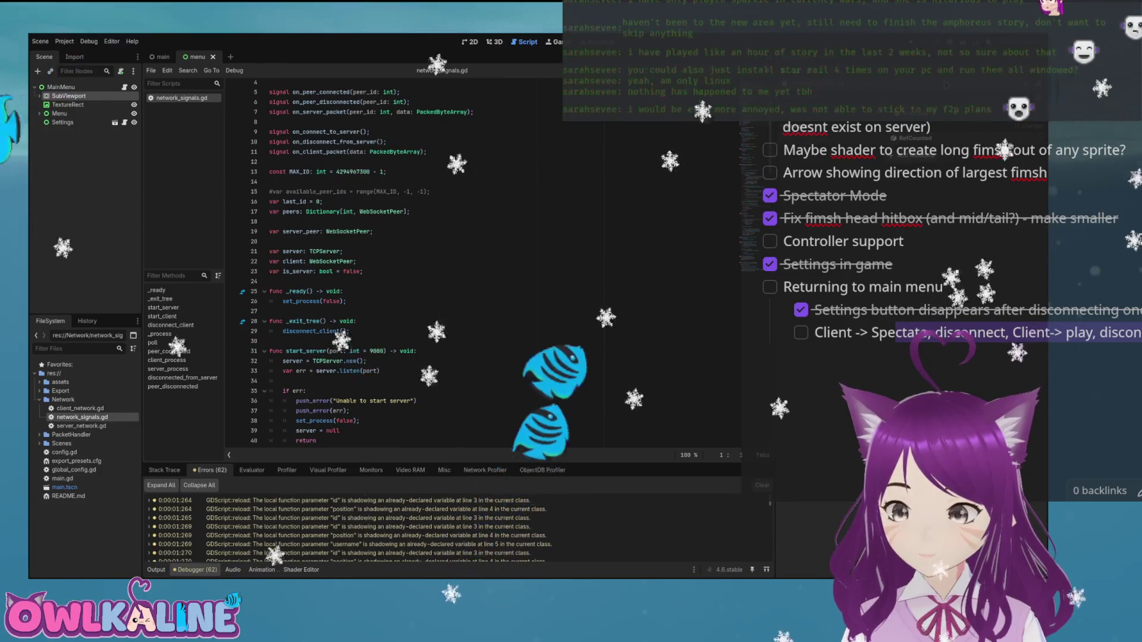
key(F5)
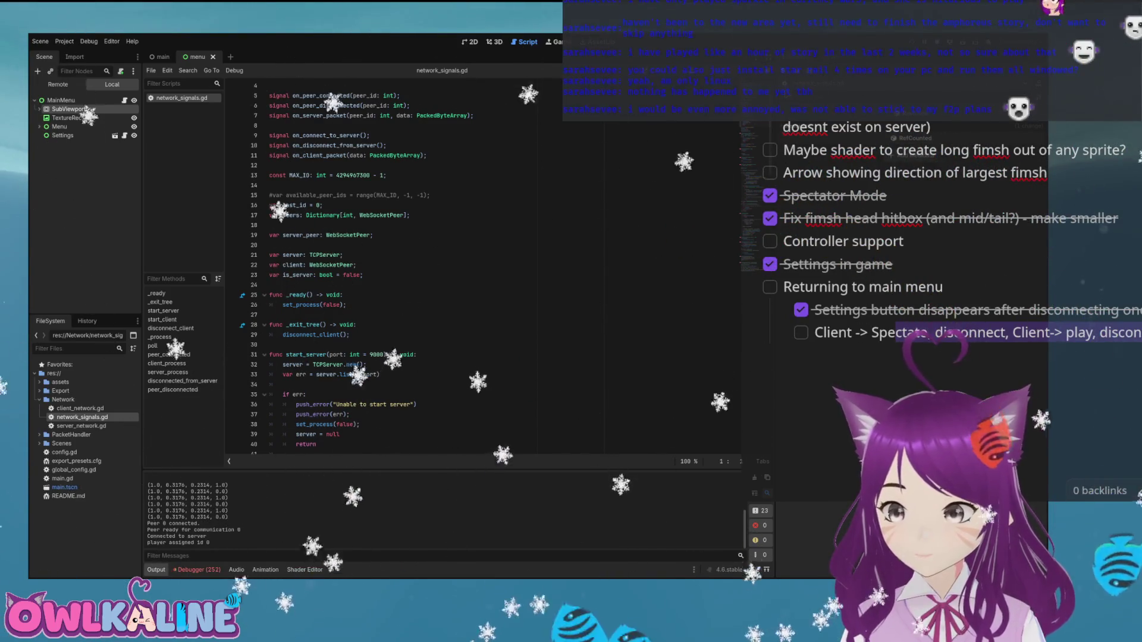
Stop the running game after confirming it connected as player id 0.
key(F8)
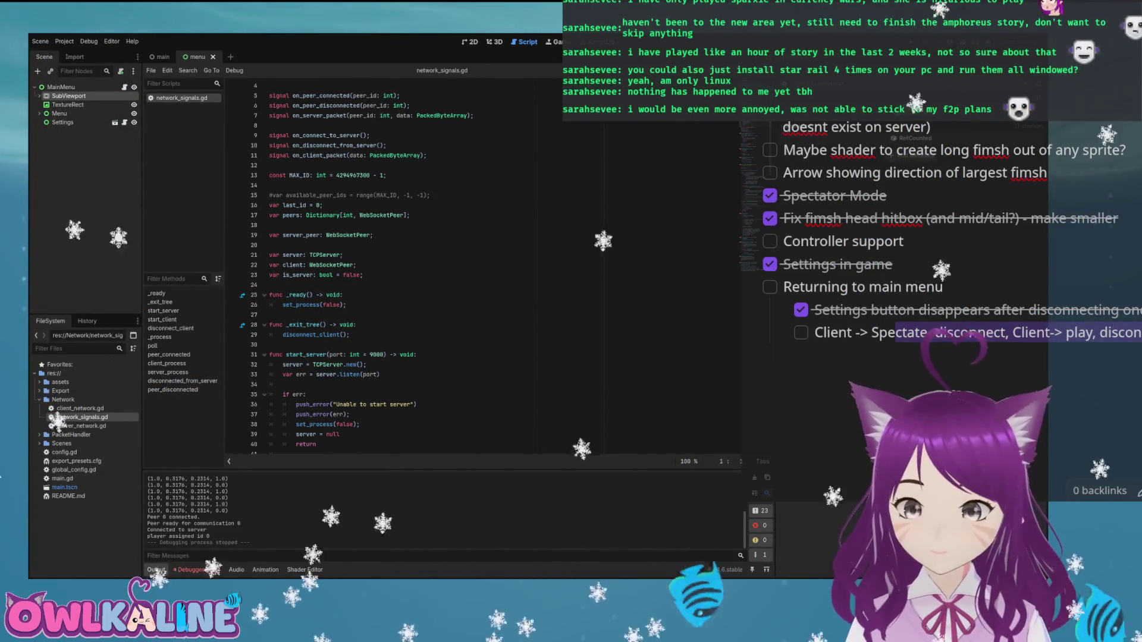
double_click(80, 408)
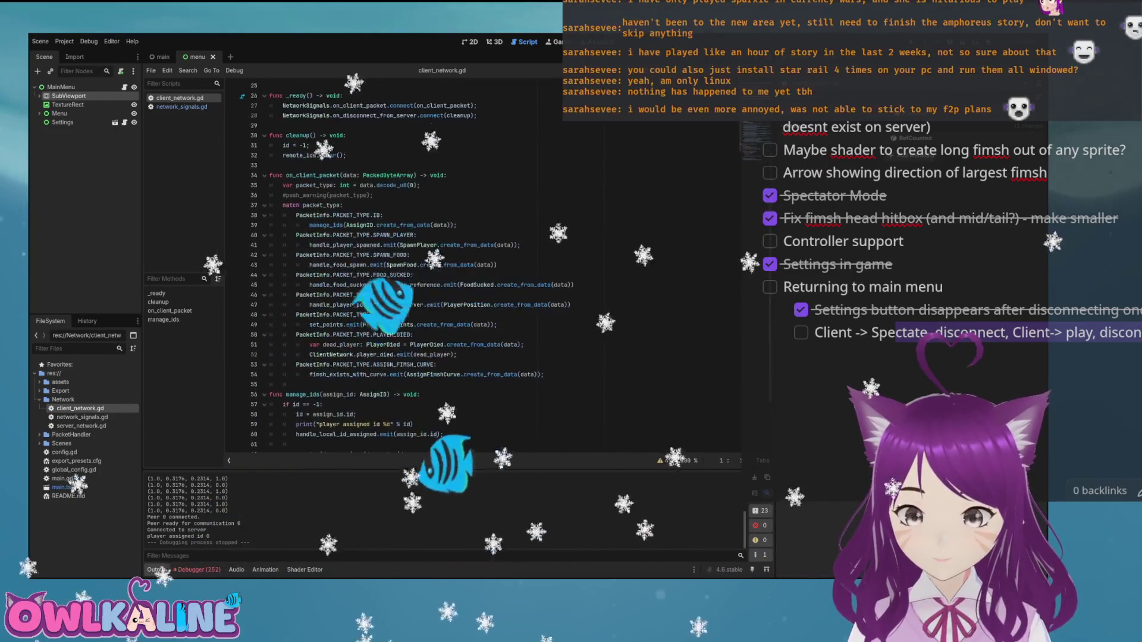
double_click(82, 417)
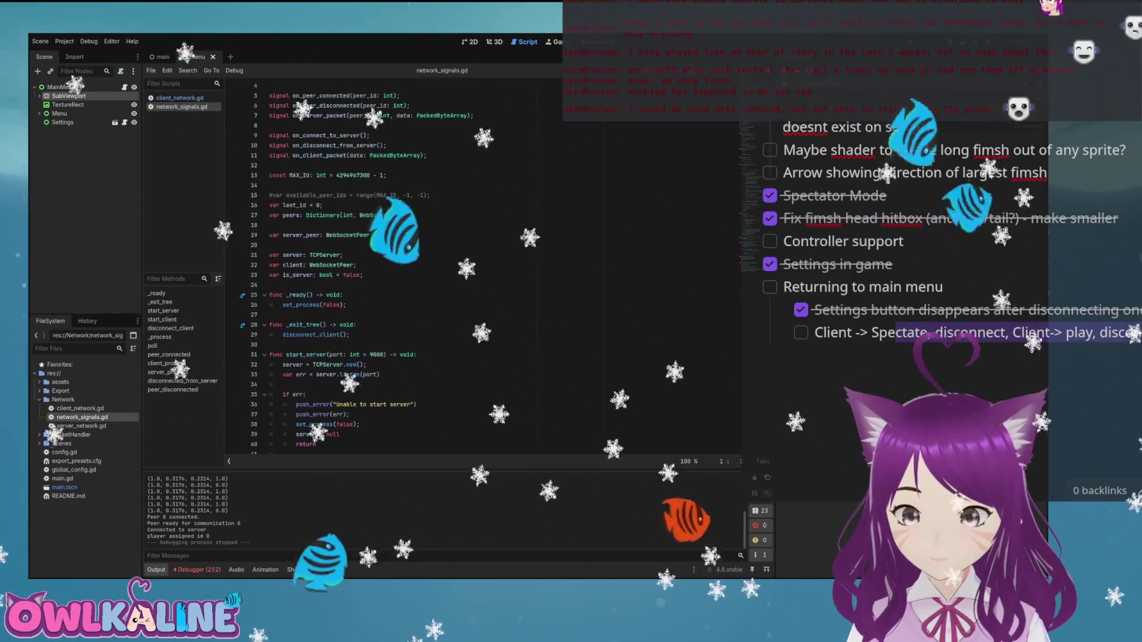
scroll(387, 268, down, 10)
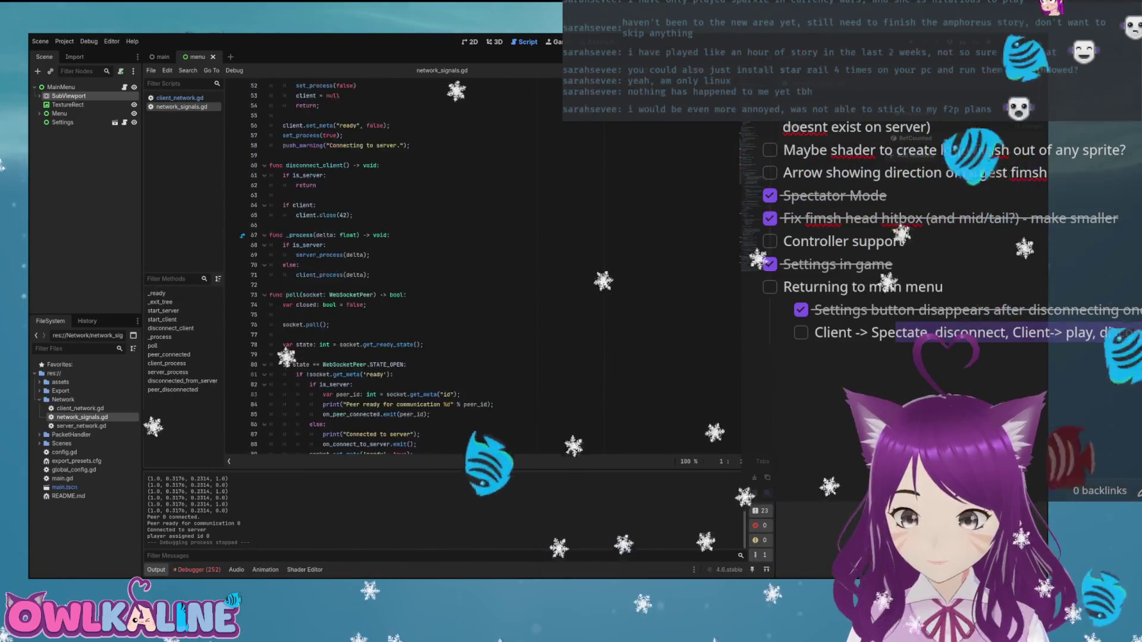
scroll(387, 268, down, 12)
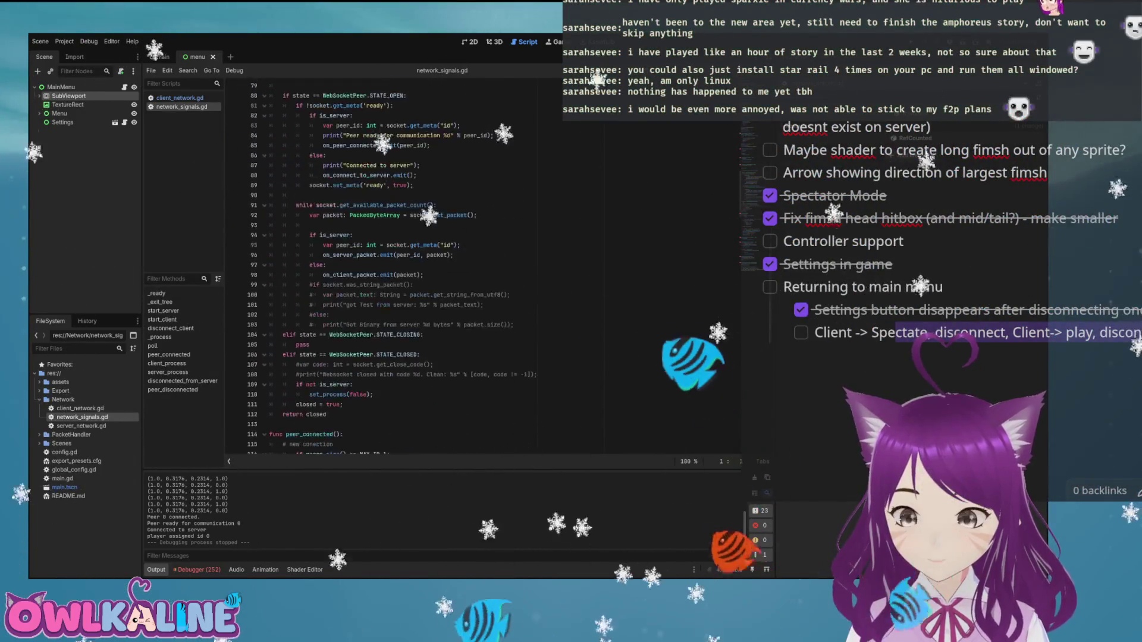
scroll(387, 268, down, 7)
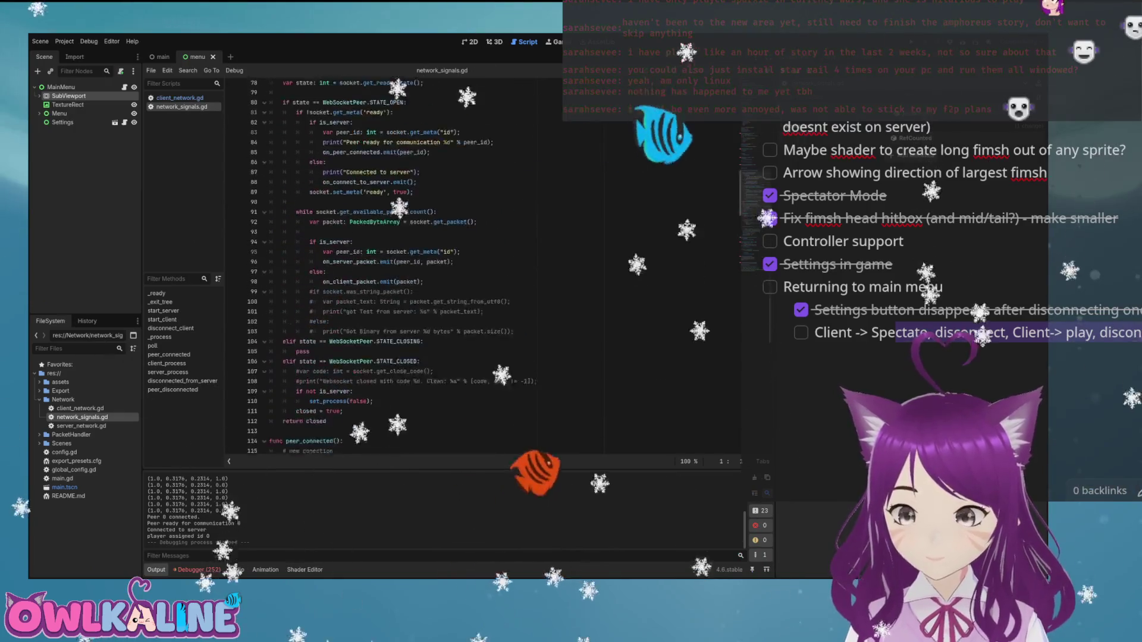
scroll(416, 268, up, 1)
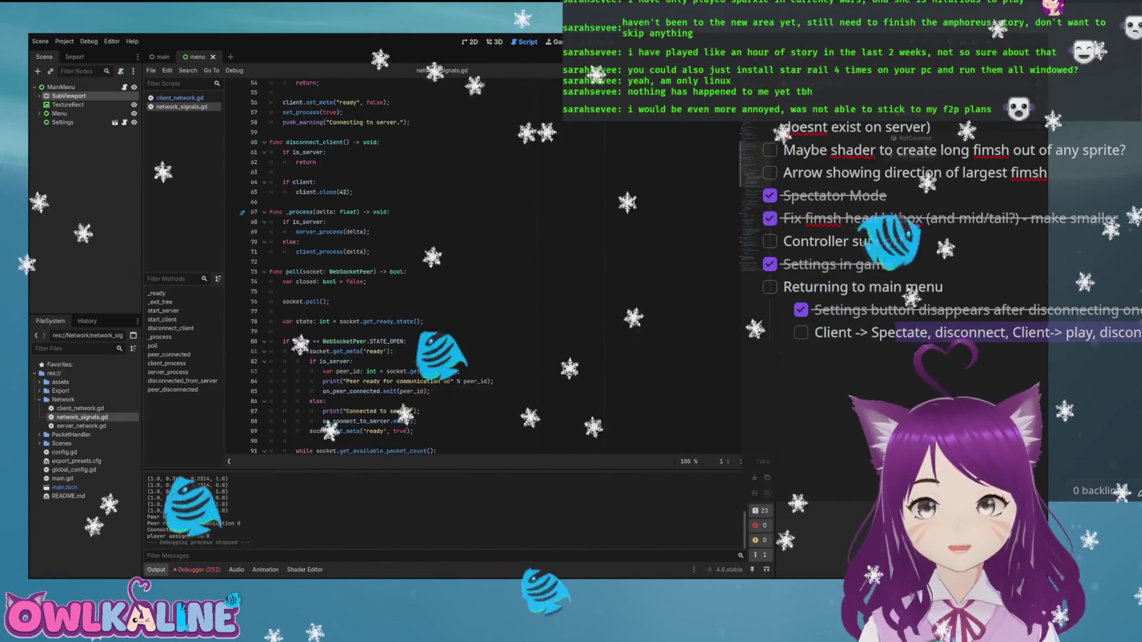
scroll(387, 267, up, 3)
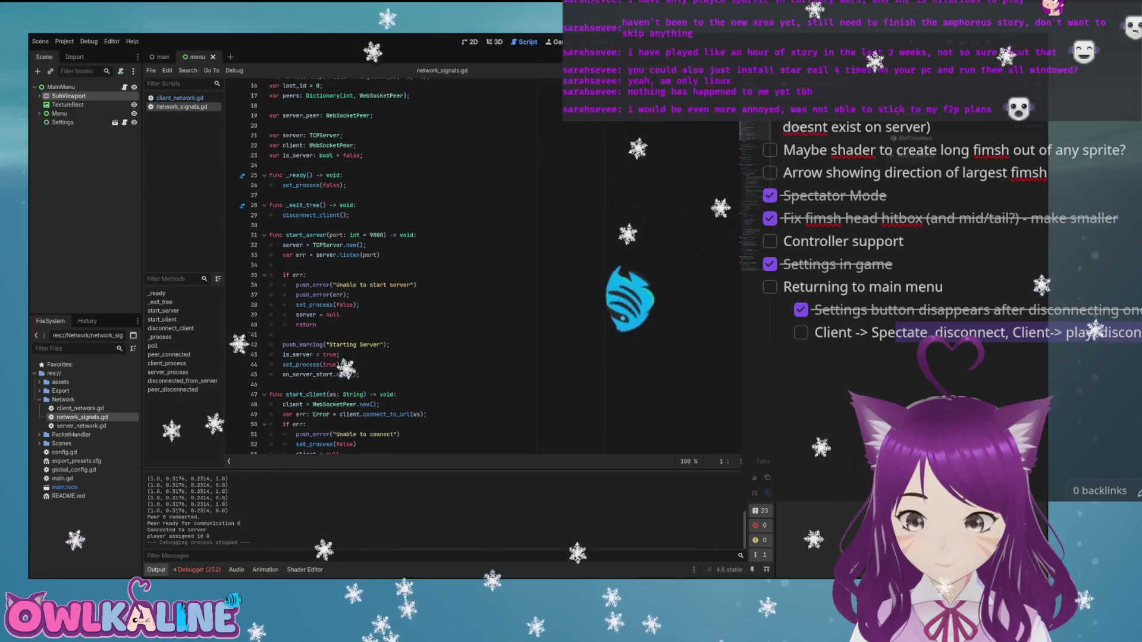
double_click(81, 426)
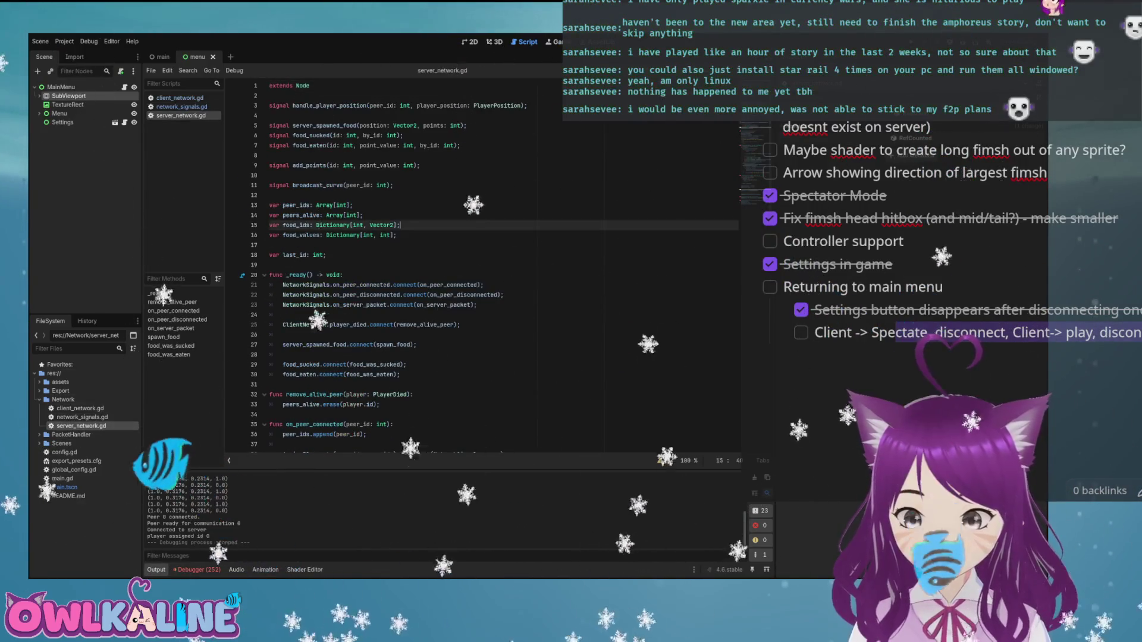
Delete the debug print after the death broadcast in server_network.gd's on_peer_disconnected.
scroll(440, 268, down, 8)
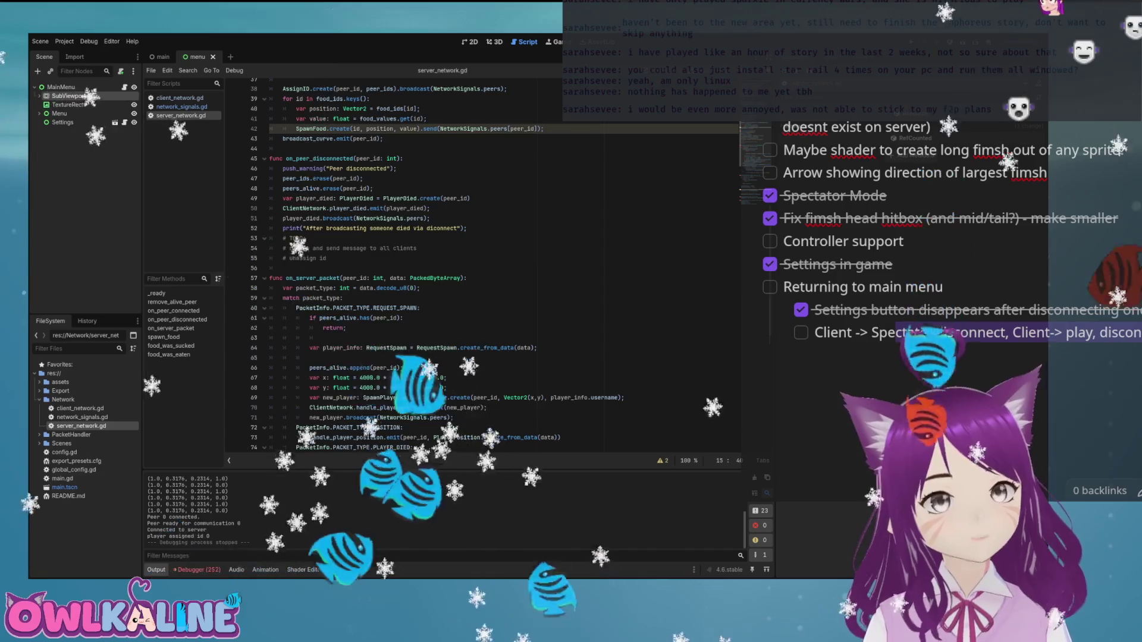
drag(467, 227, 335, 228)
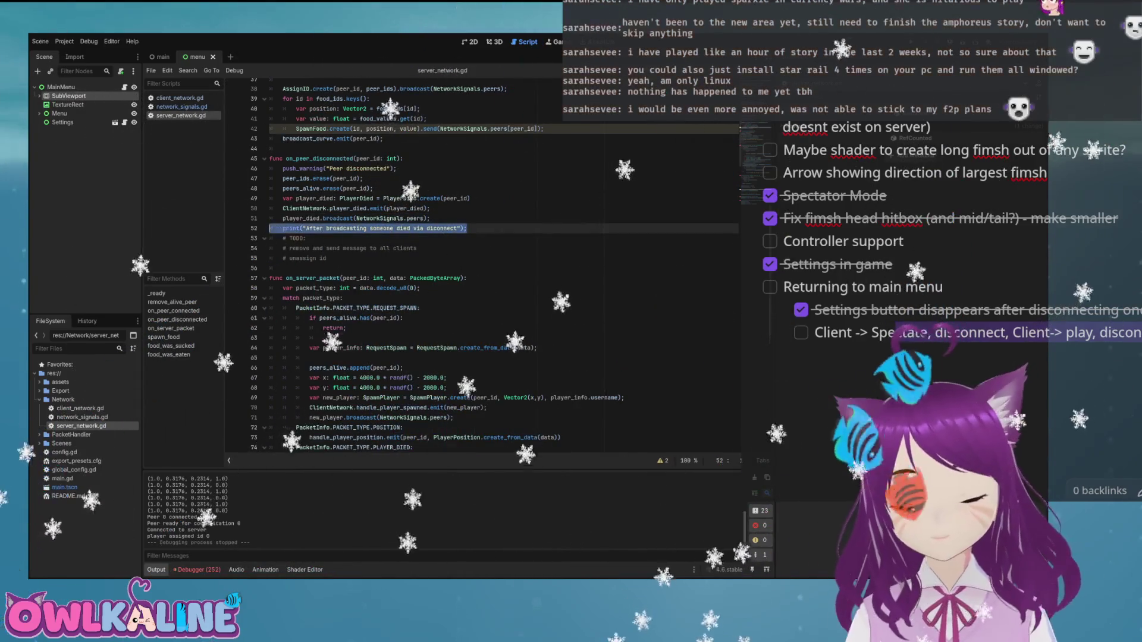
key(BackSpace)
key(BackSpace)
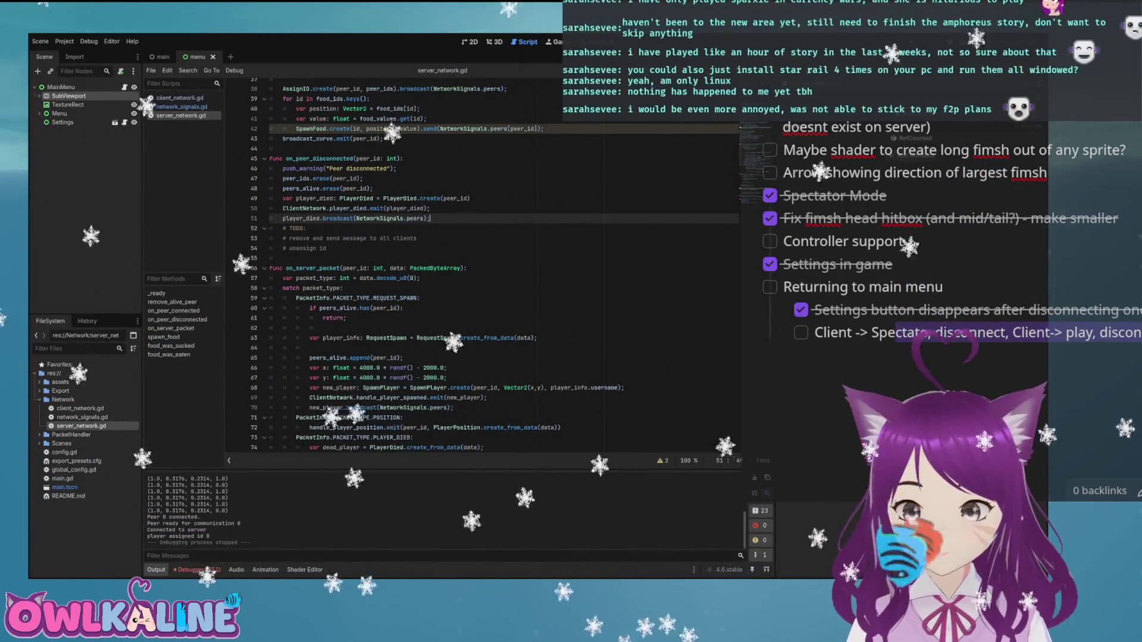
Open main.gd from the FileSystem dock.
scroll(440, 268, down, 7)
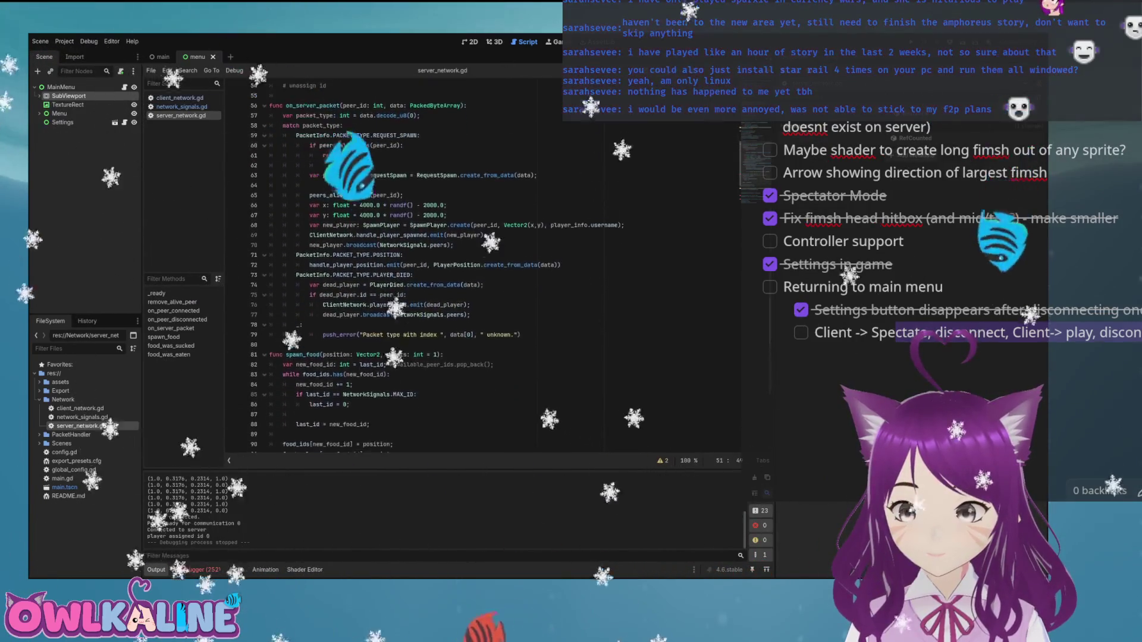
scroll(441, 267, down, 5)
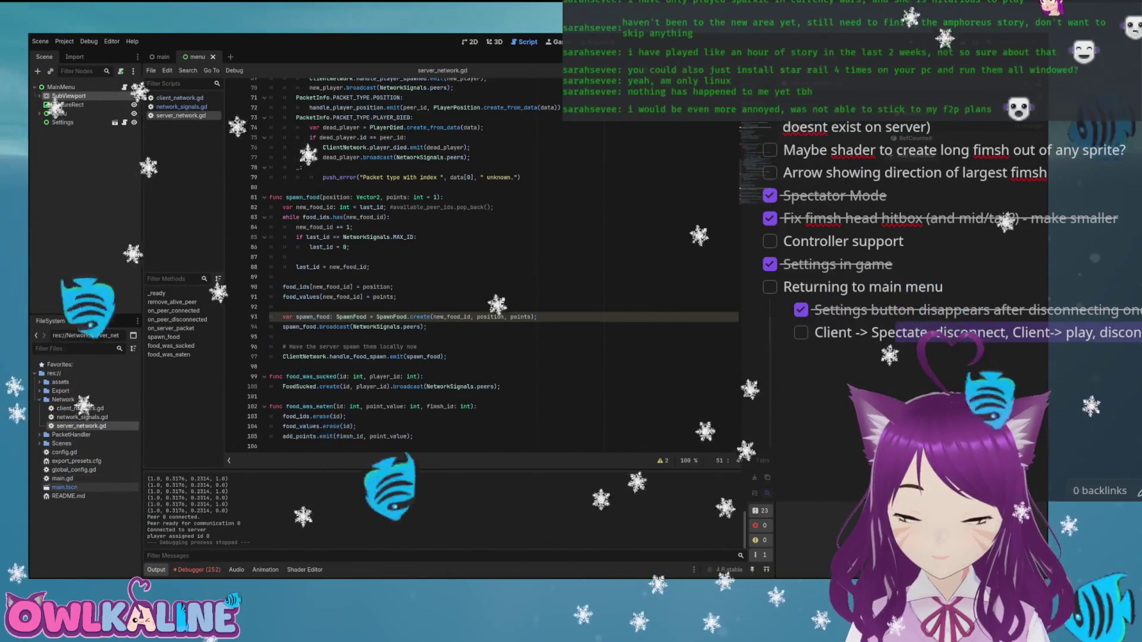
double_click(61, 479)
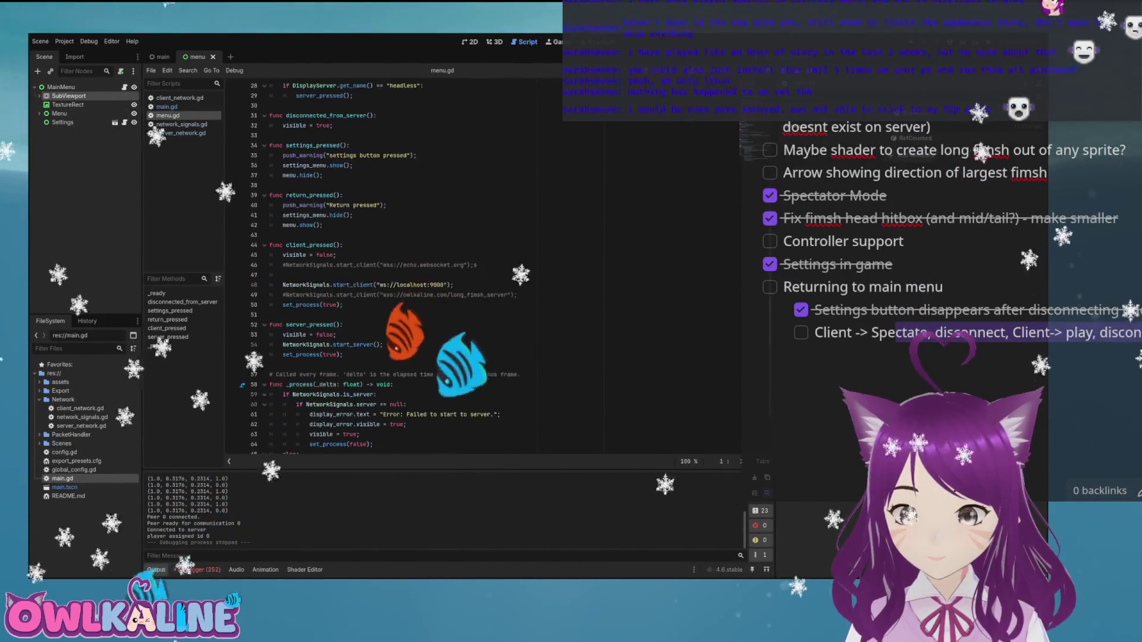
Comment out the localhost start_client line and enable the wss://owlkaline.com/long_fimsh_server line.
scroll(387, 267, down, 2)
click(282, 285)
key(ctrl+k)
key(Down)
key(ctrl+k)
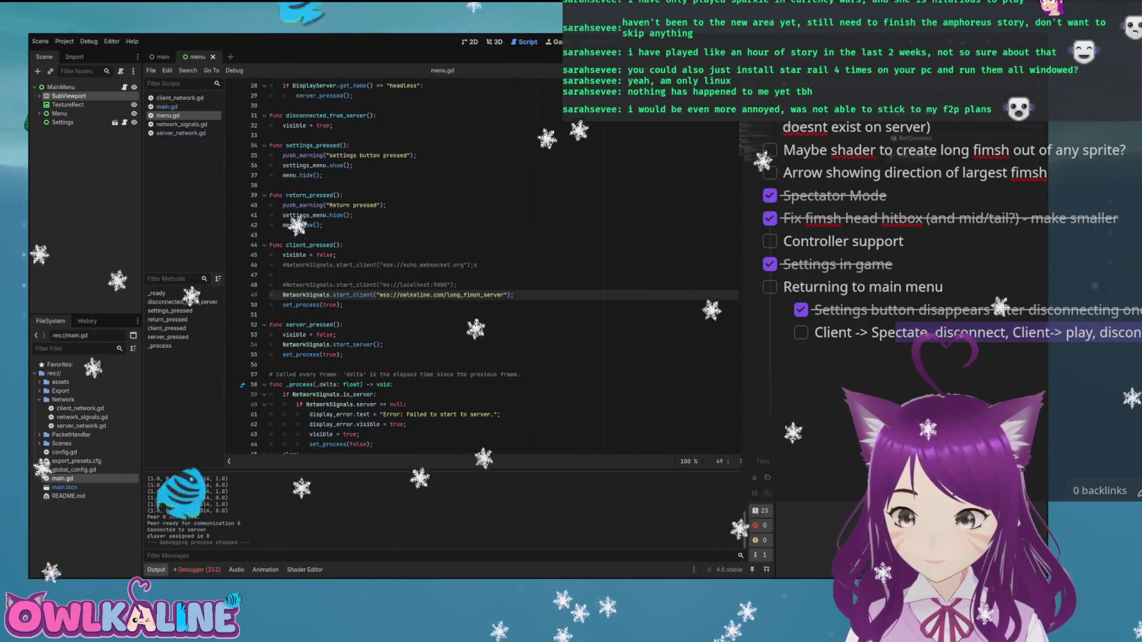
scroll(417, 268, down, 2)
click(458, 219)
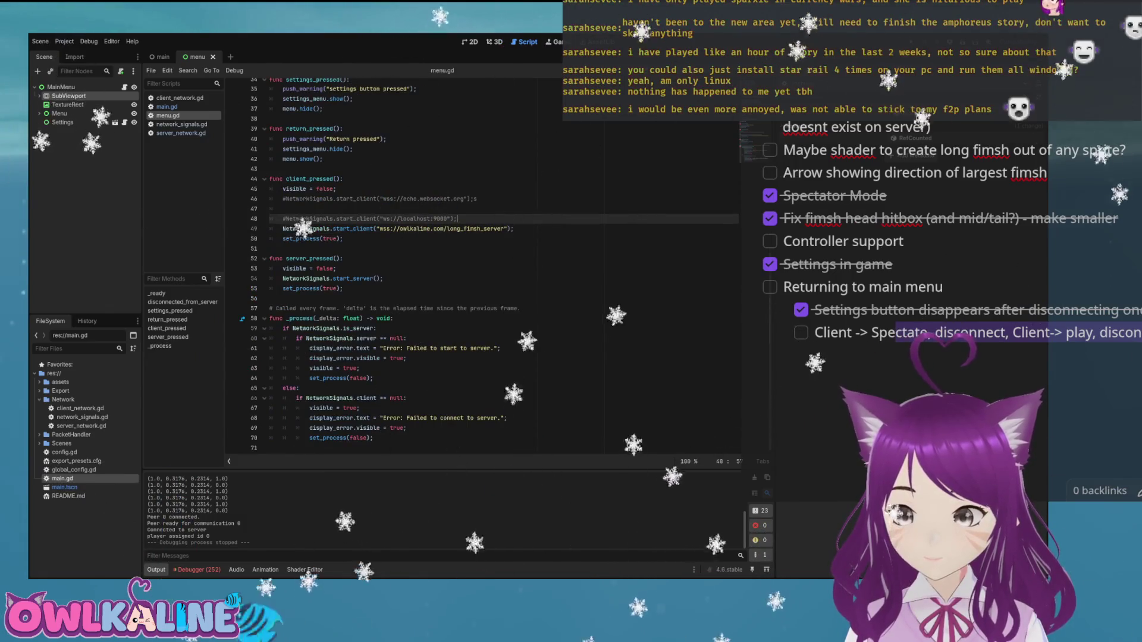
scroll(417, 268, up, 8)
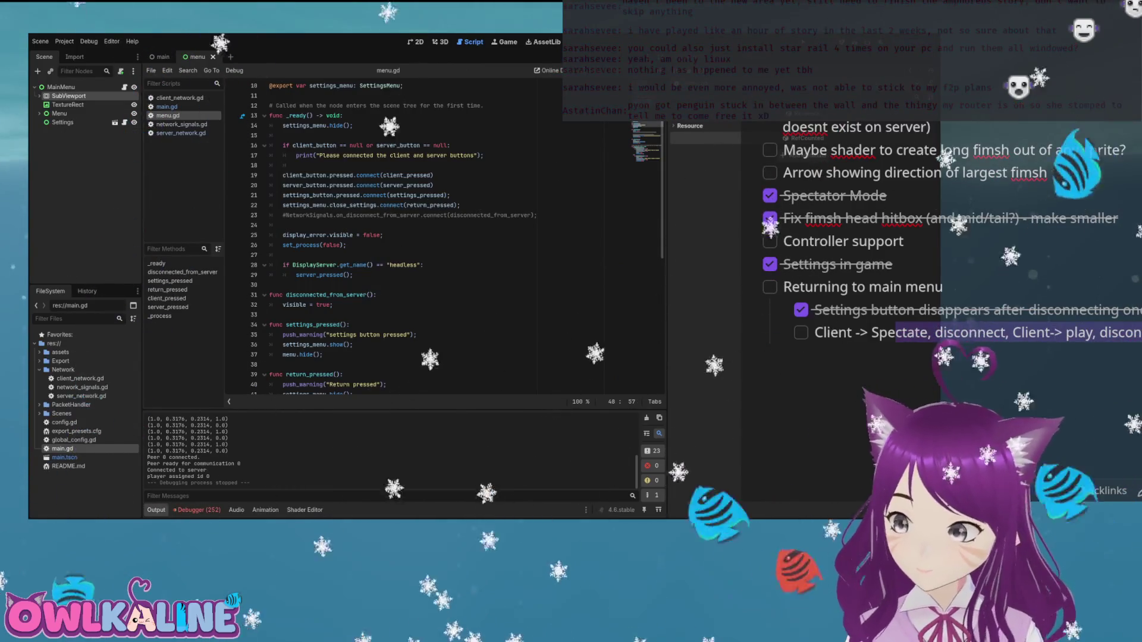
Run the game to test connecting to the online owlkaline.com server.
key(F5)
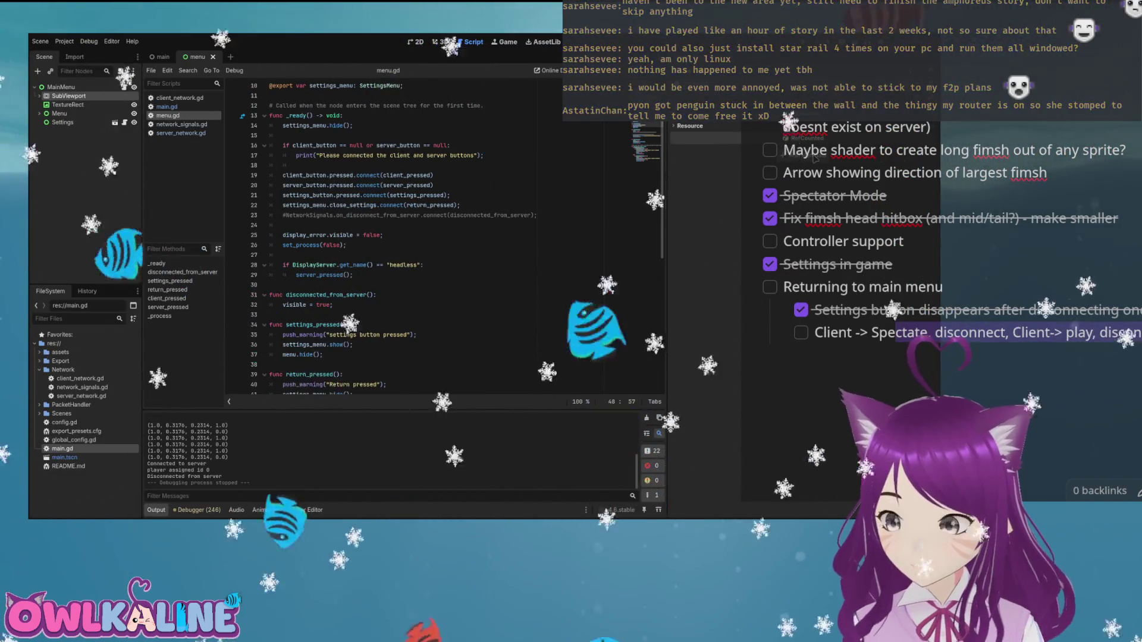
In the 2D workspace, hide the Server button node of the menu scene.
key(ctrl+F1)
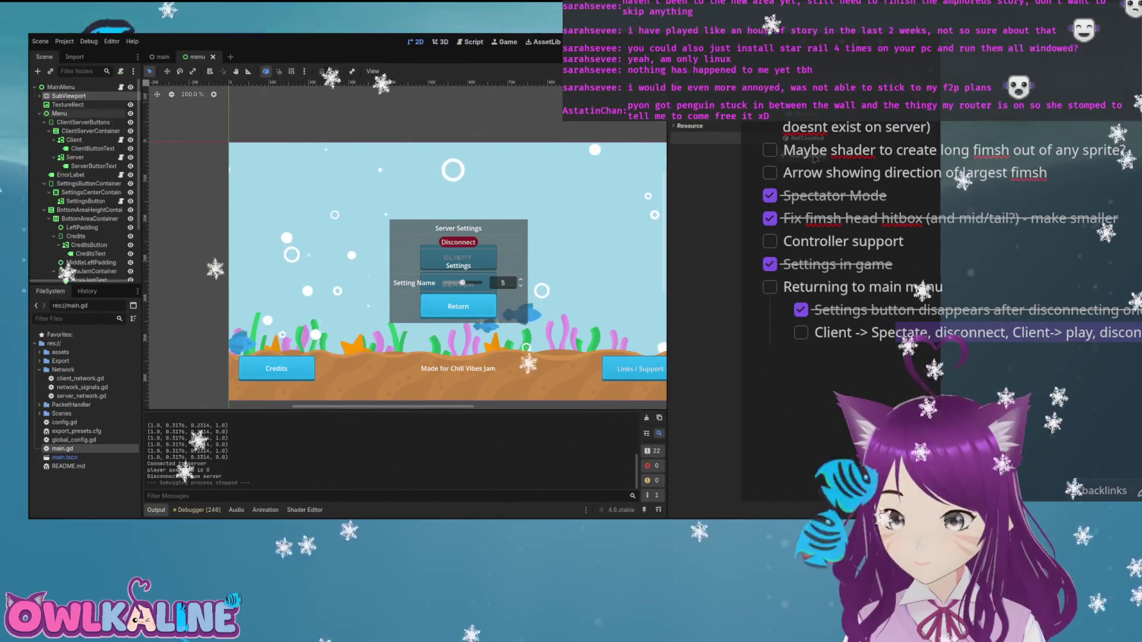
click(130, 157)
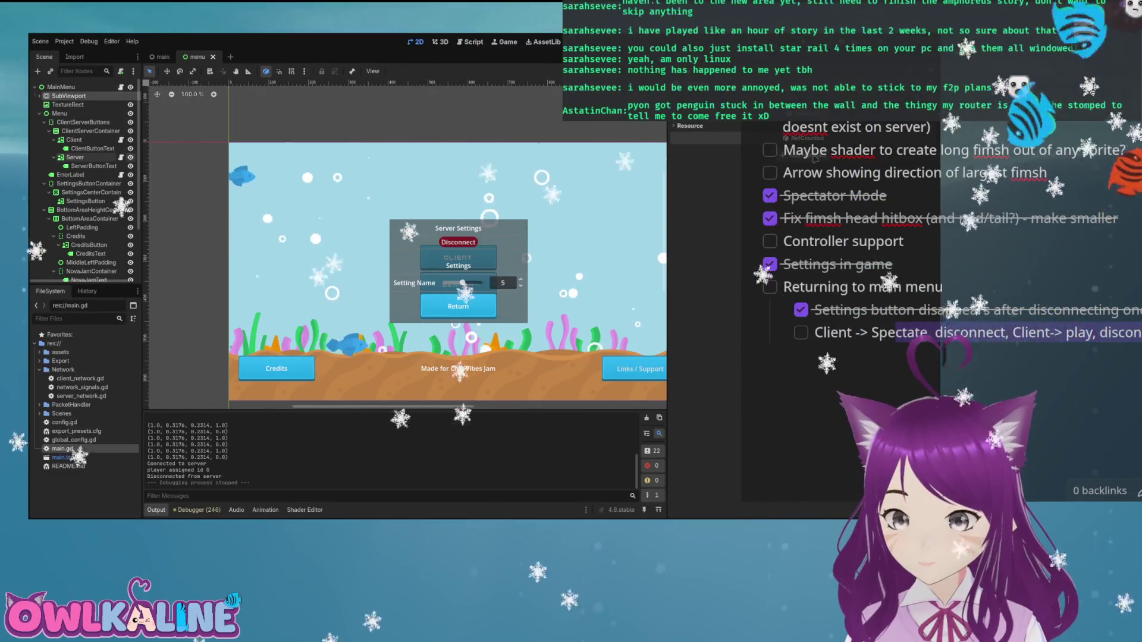
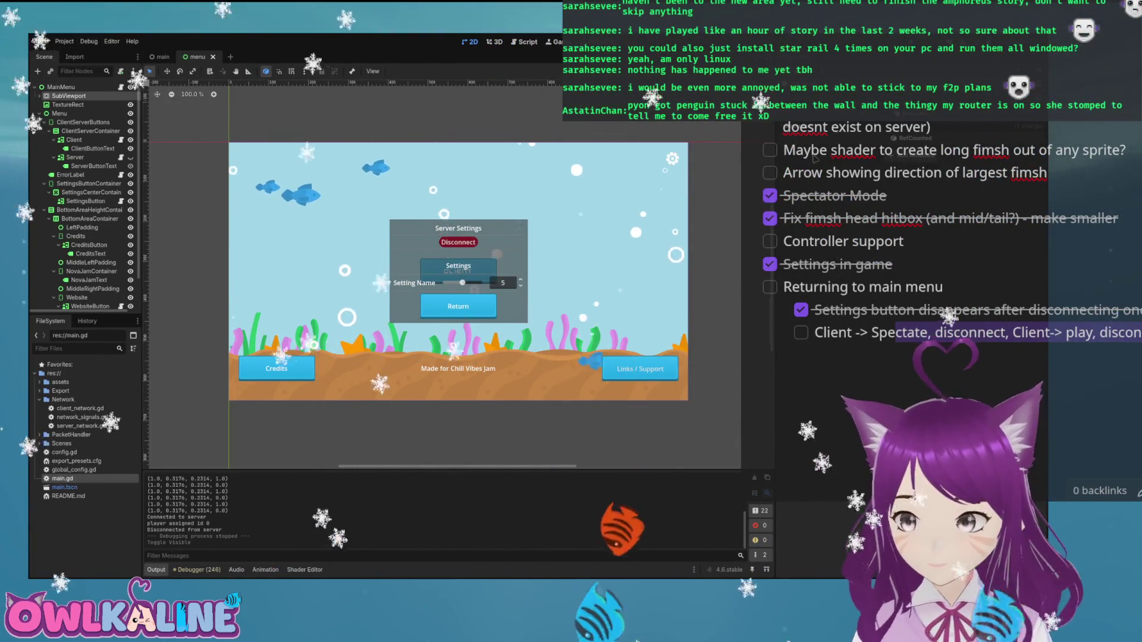
Run the Long Fimsh project with F5, then stop it with F8.
key(F5)
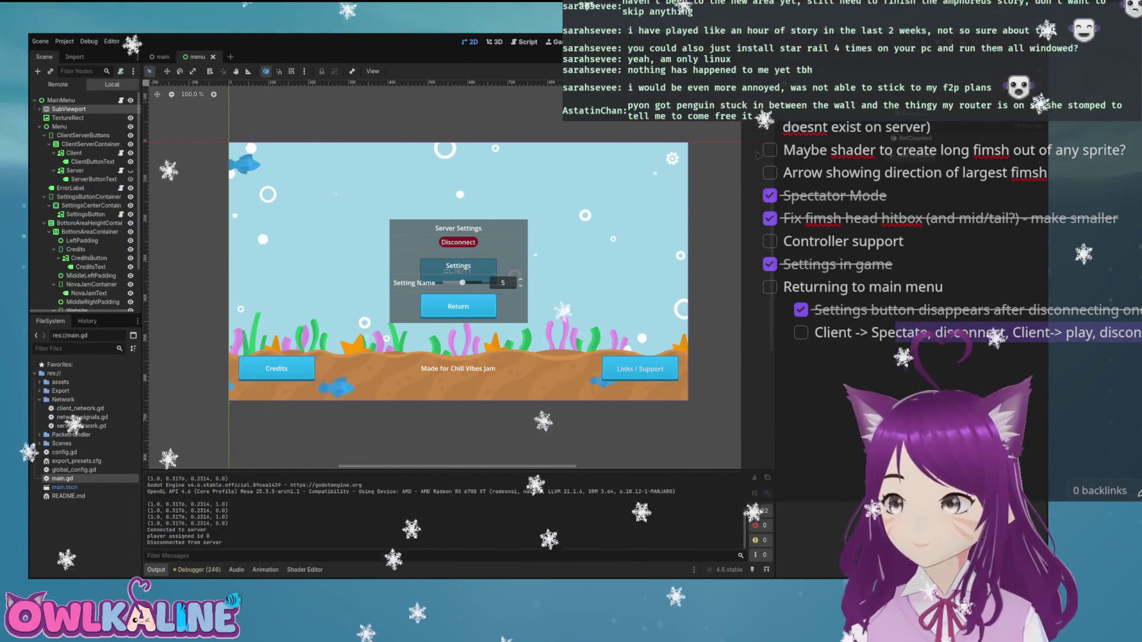
key(F8)
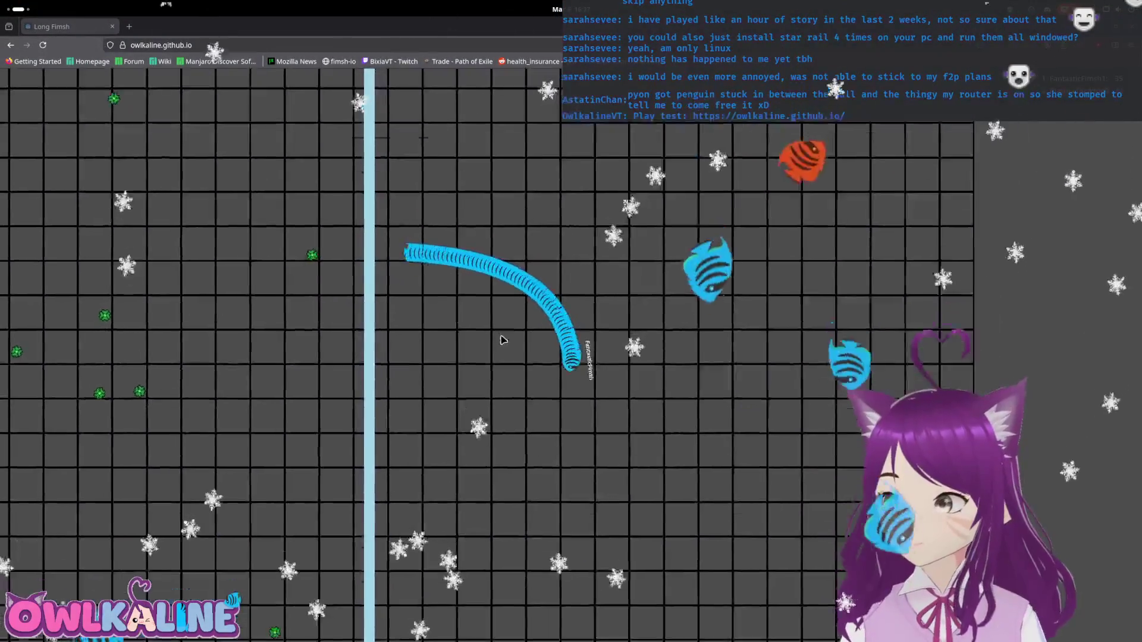
Reload the web build, join as CLIENT, press Play under the shown username, then open Activities.
key(F5)
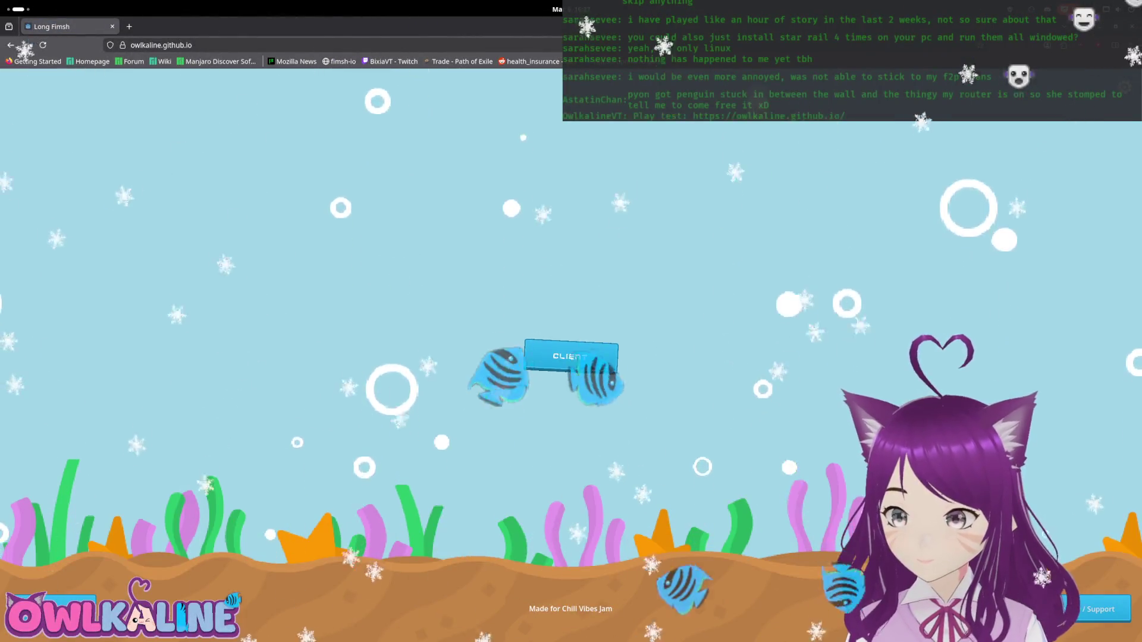
click(570, 356)
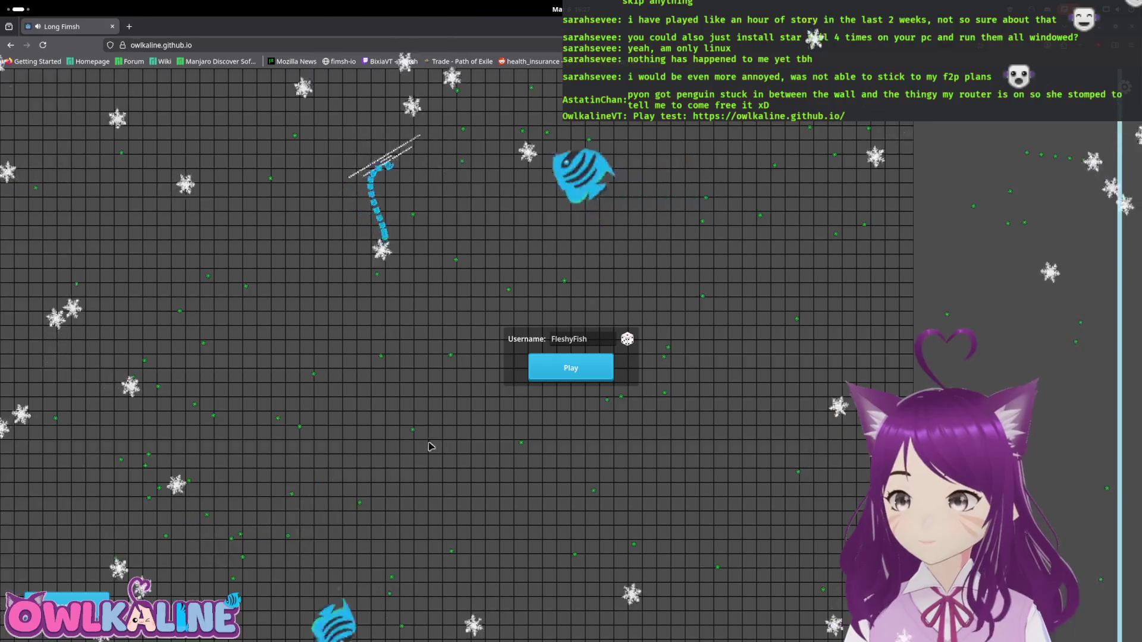
click(570, 367)
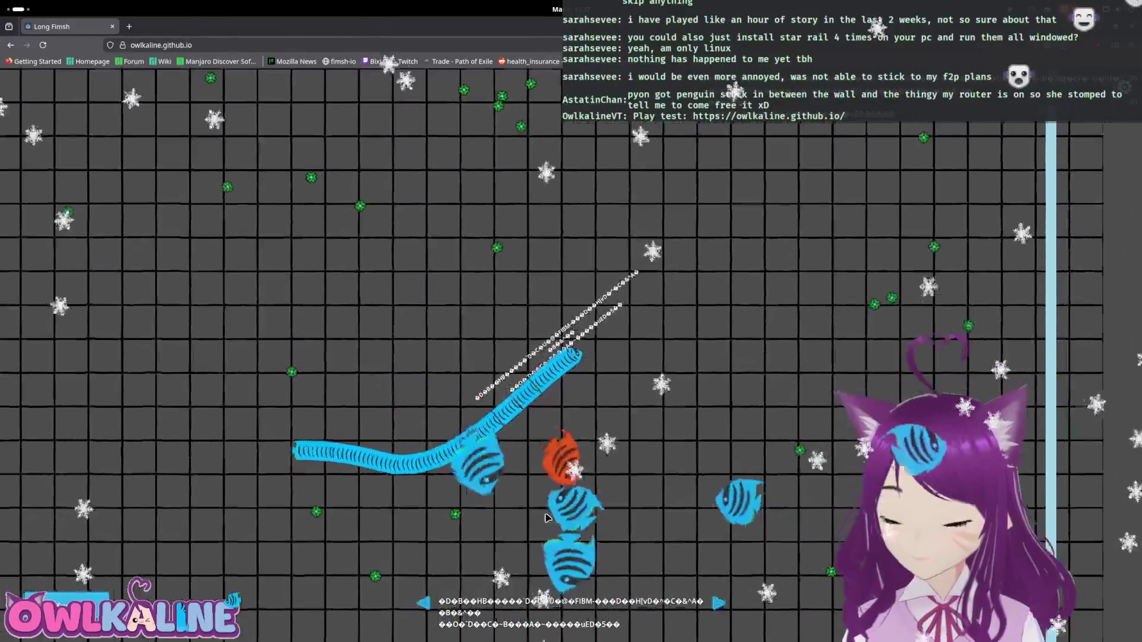
key(super)
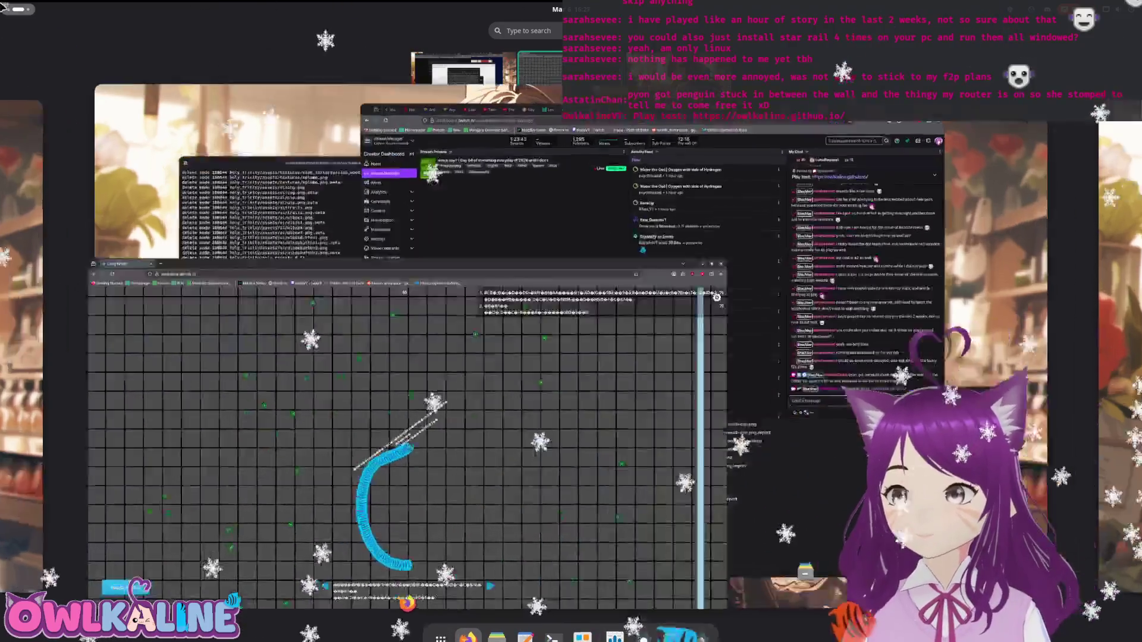
Refocus the Firefox game window, open the in-game settings with Esc, then reload the page.
click(654, 457)
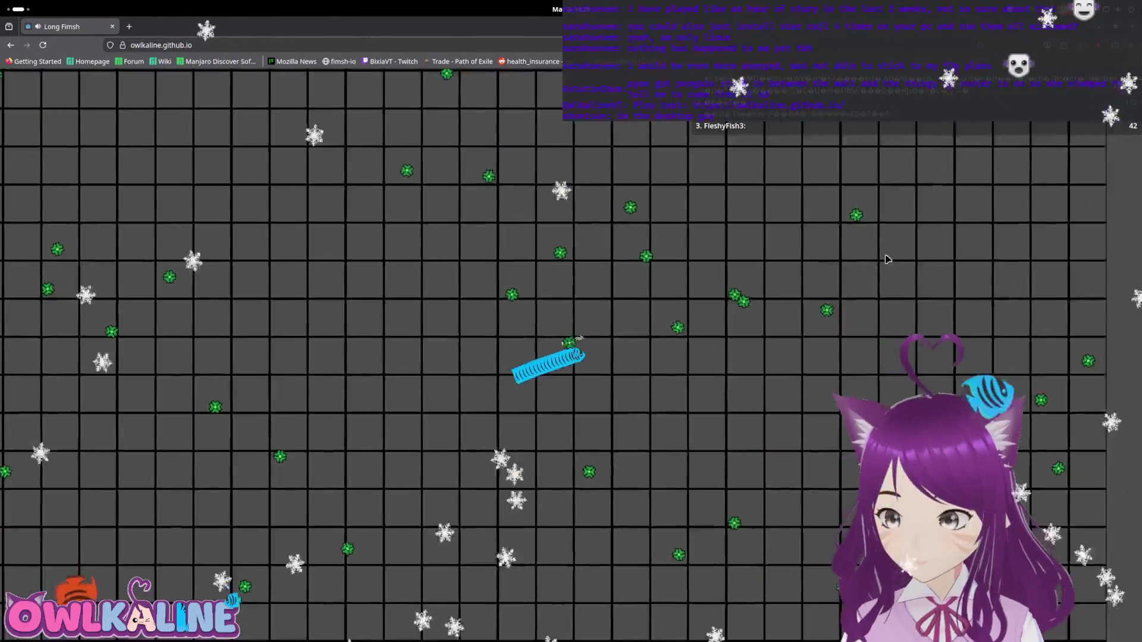
key(Escape)
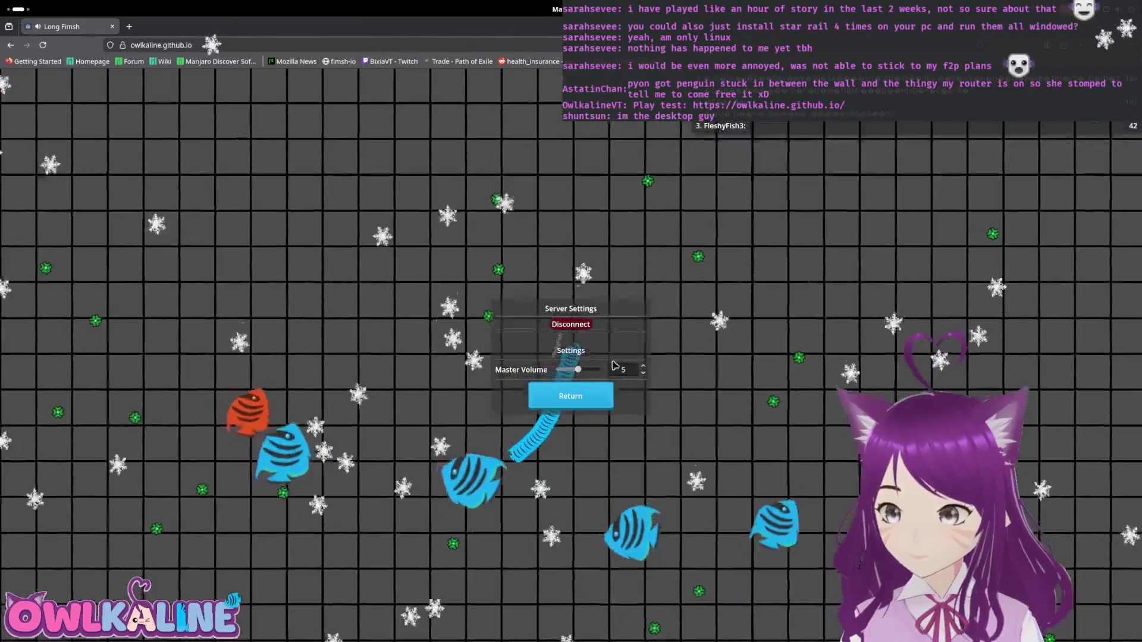
key(F5)
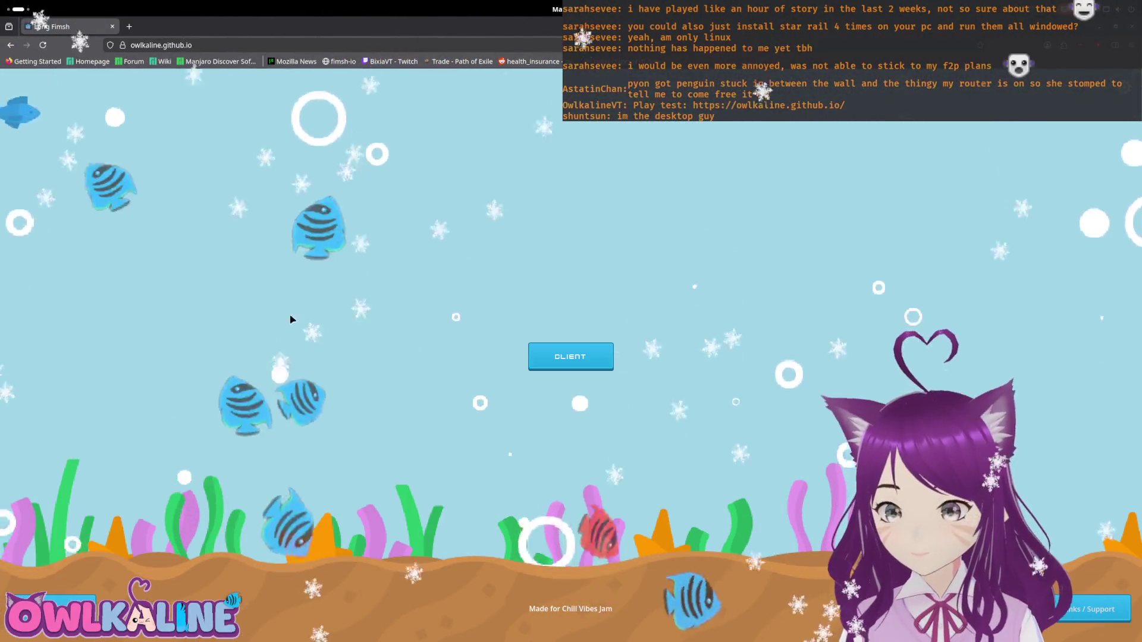
Reload the page, join as CLIENT, peek at Server Settings, then go to the Activities hot corner.
click(44, 45)
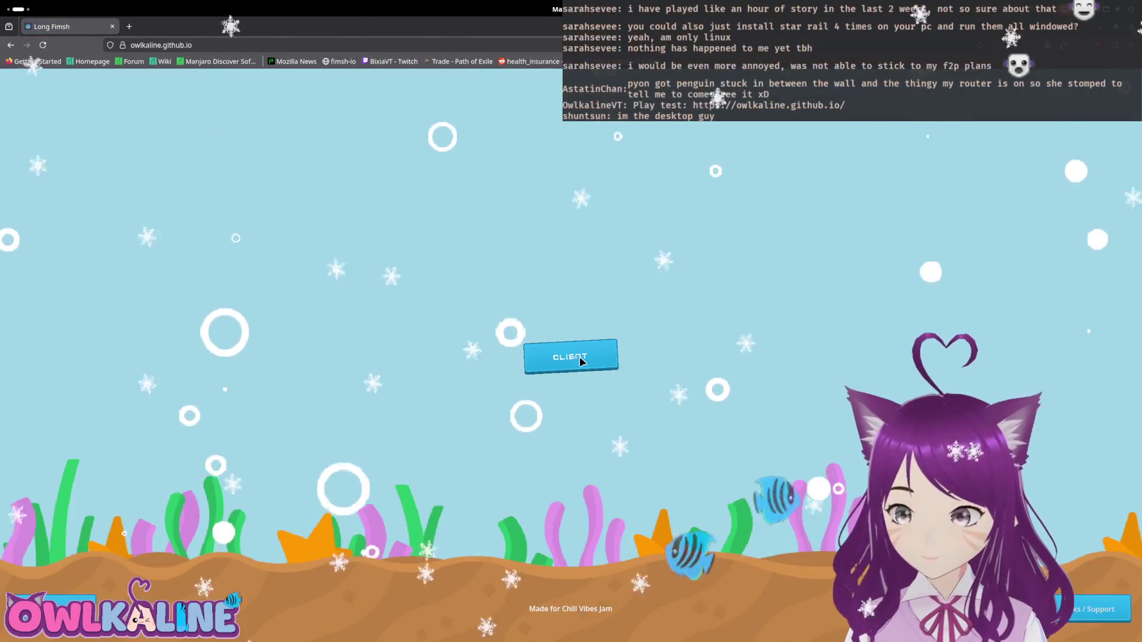
click(581, 361)
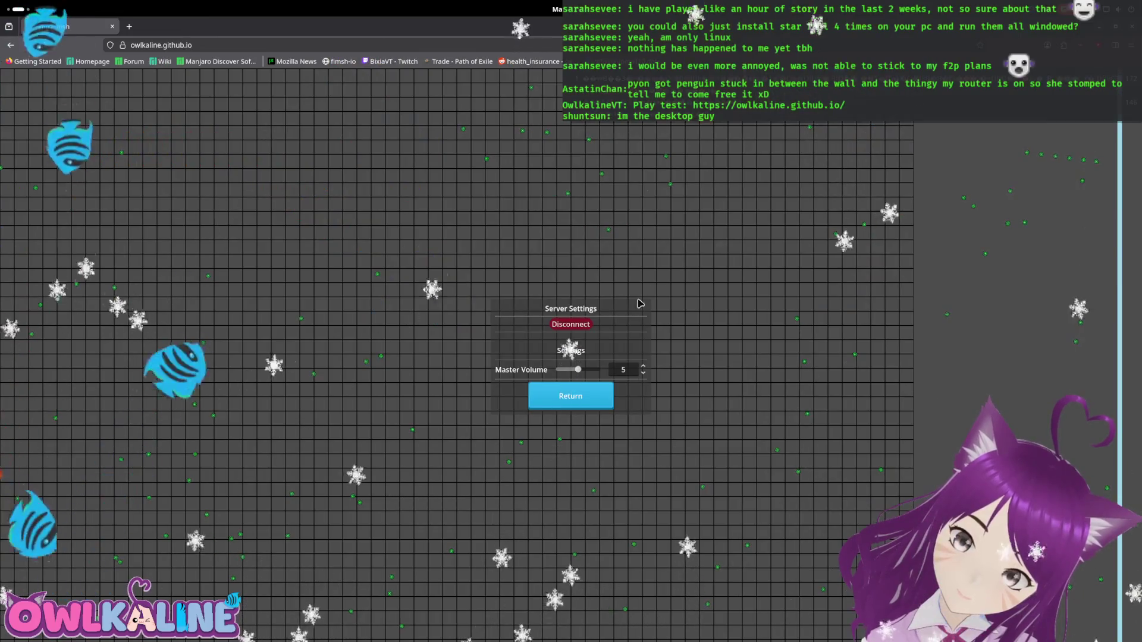
click(571, 395)
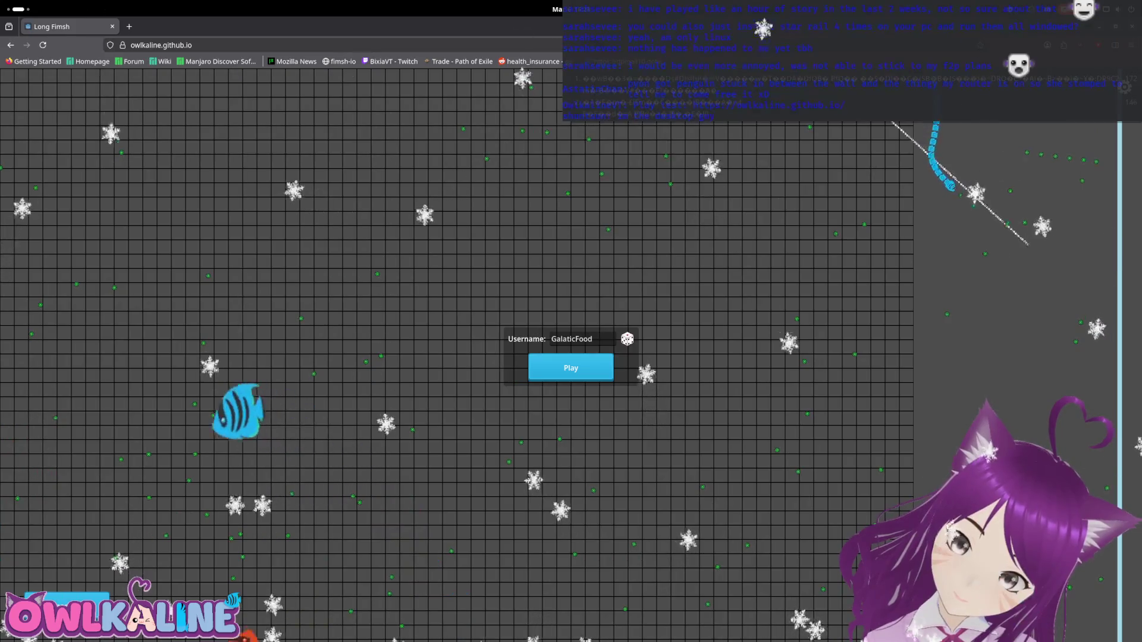
mouse_move(0, 0)
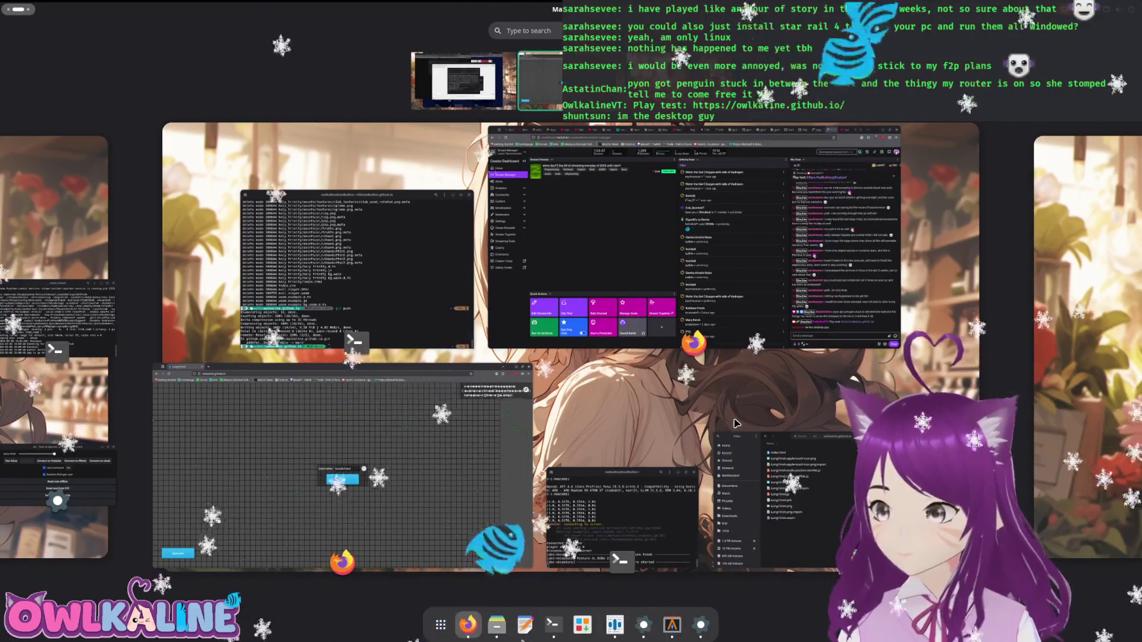
Kill the editor in the terminal, rerun obs-gamecapture godot_latest, and open the Long Fimsh project.
click(619, 511)
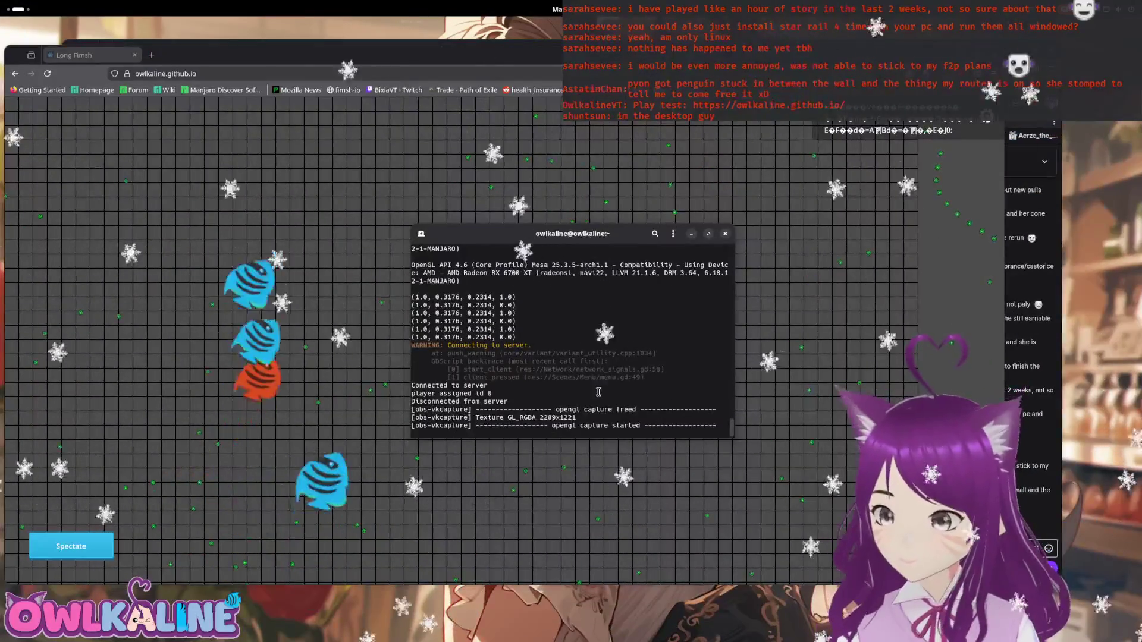
key(ctrl+c)
key(Up)
key(Return)
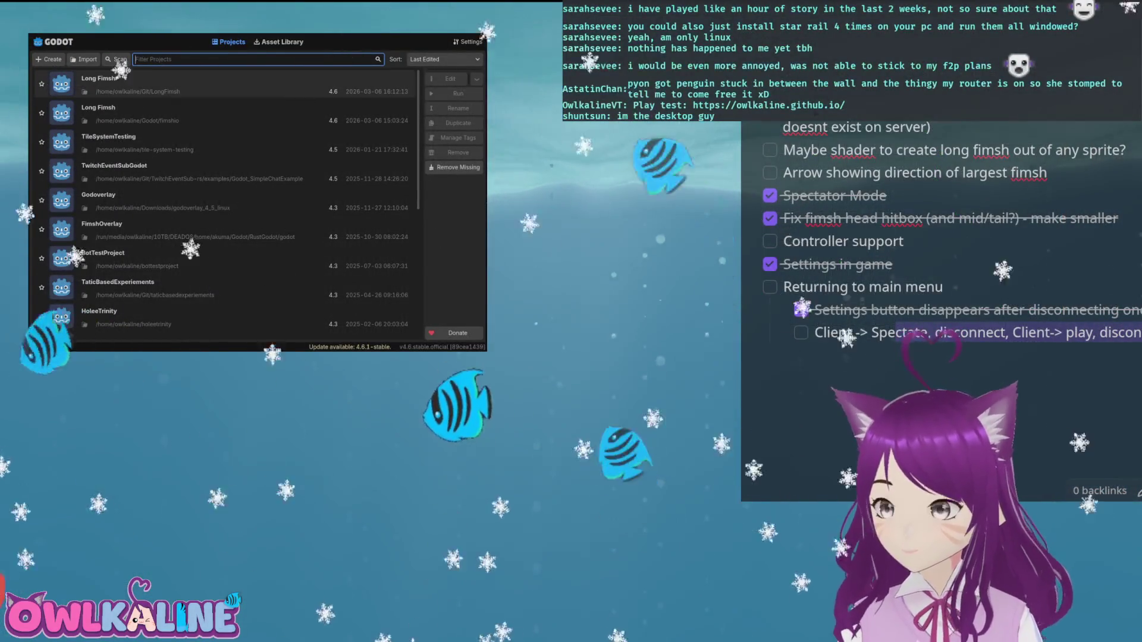
click(178, 83)
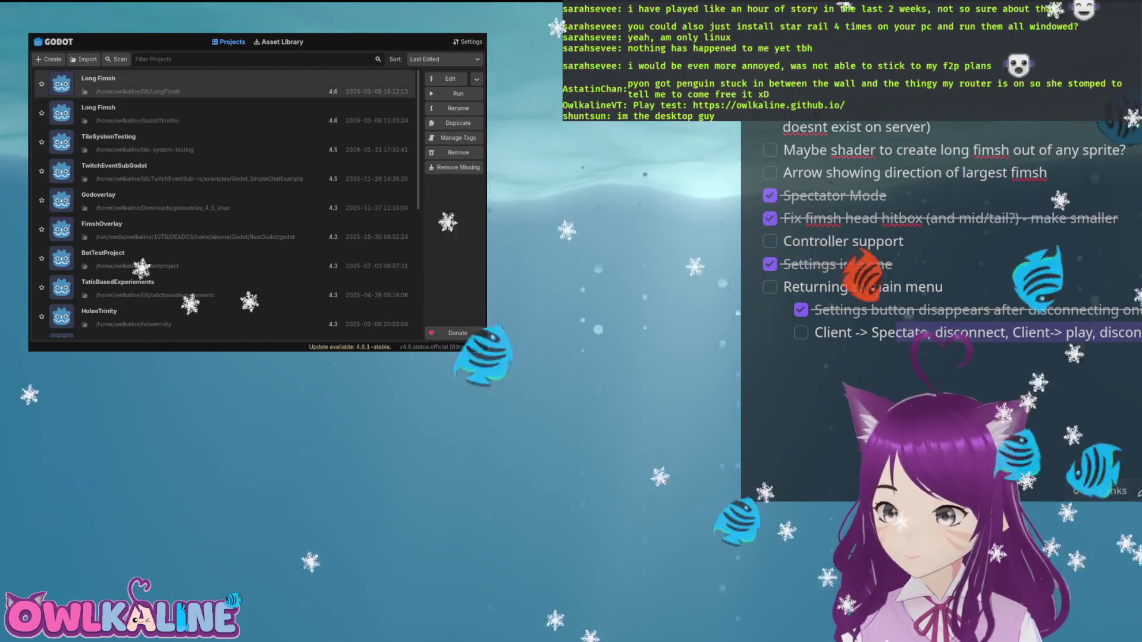
key(Return)
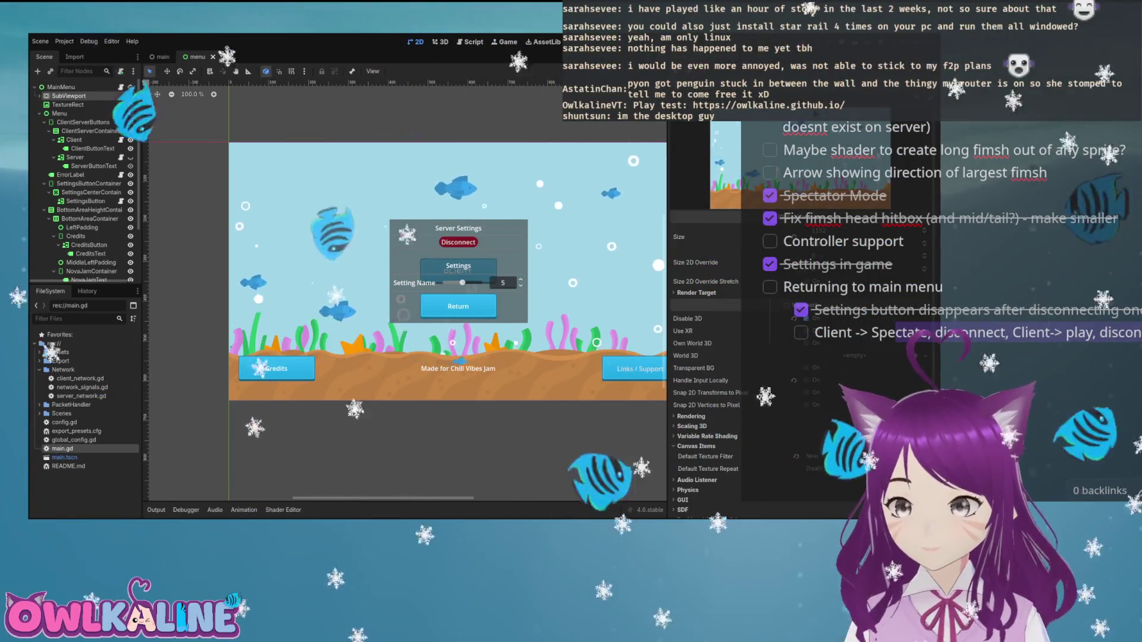
Run the project with F5 so the debugger breaks on player_spawner.gd line 24.
key(F5)
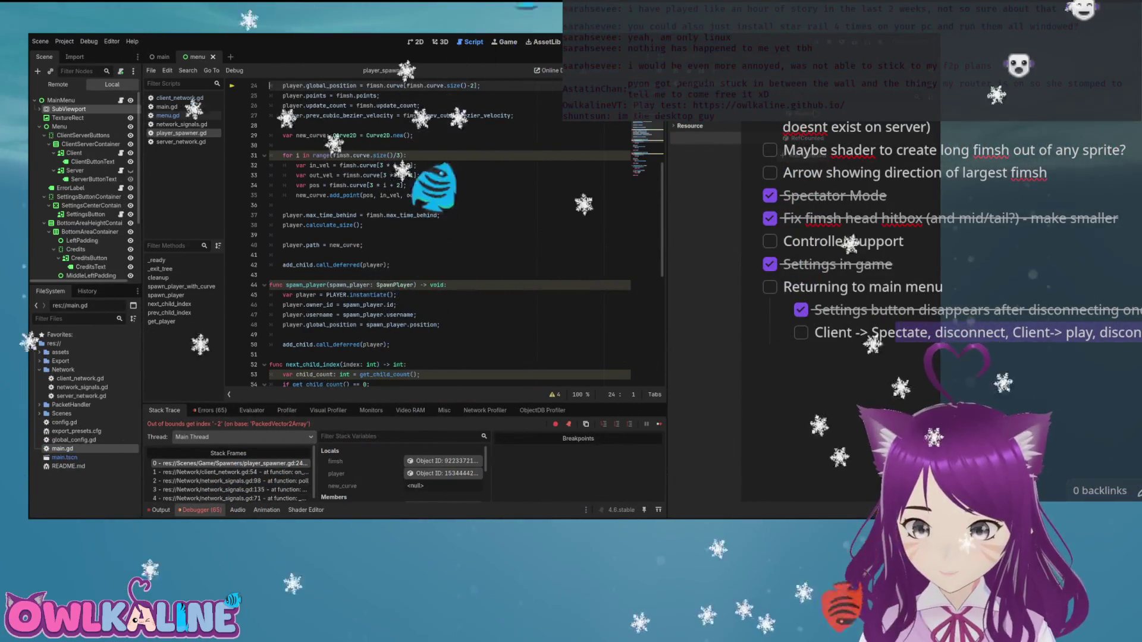
Stop debugging, jump to the decode() error, and check the username decode on lines 54–55.
key(F8)
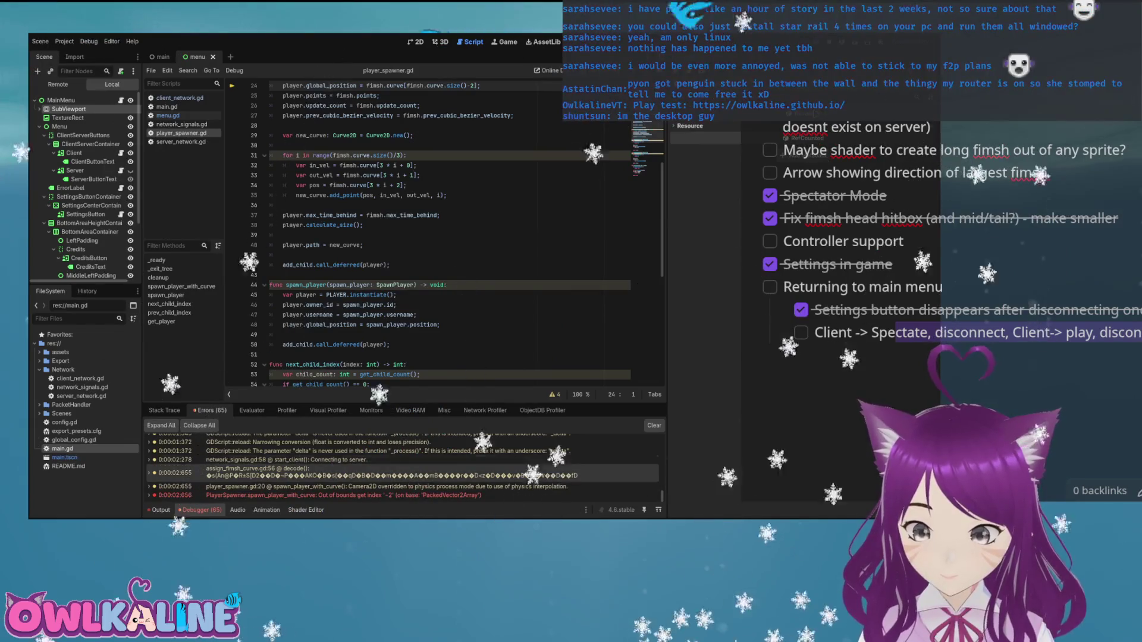
double_click(250, 473)
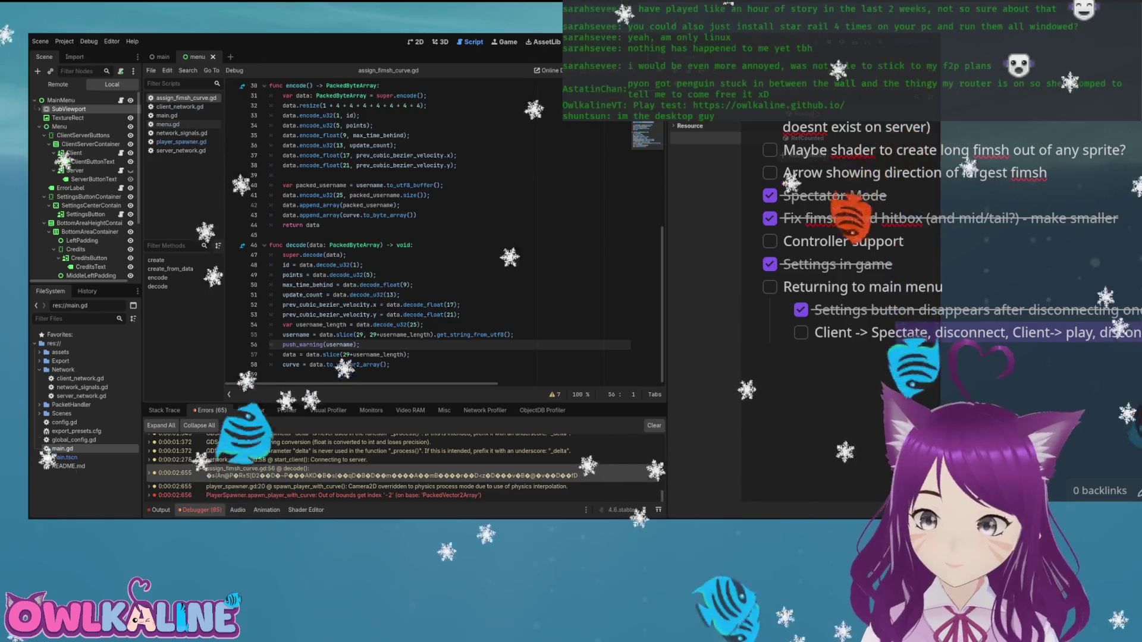
click(370, 335)
click(424, 325)
scroll(443, 232, up, 2)
scroll(444, 232, down, 2)
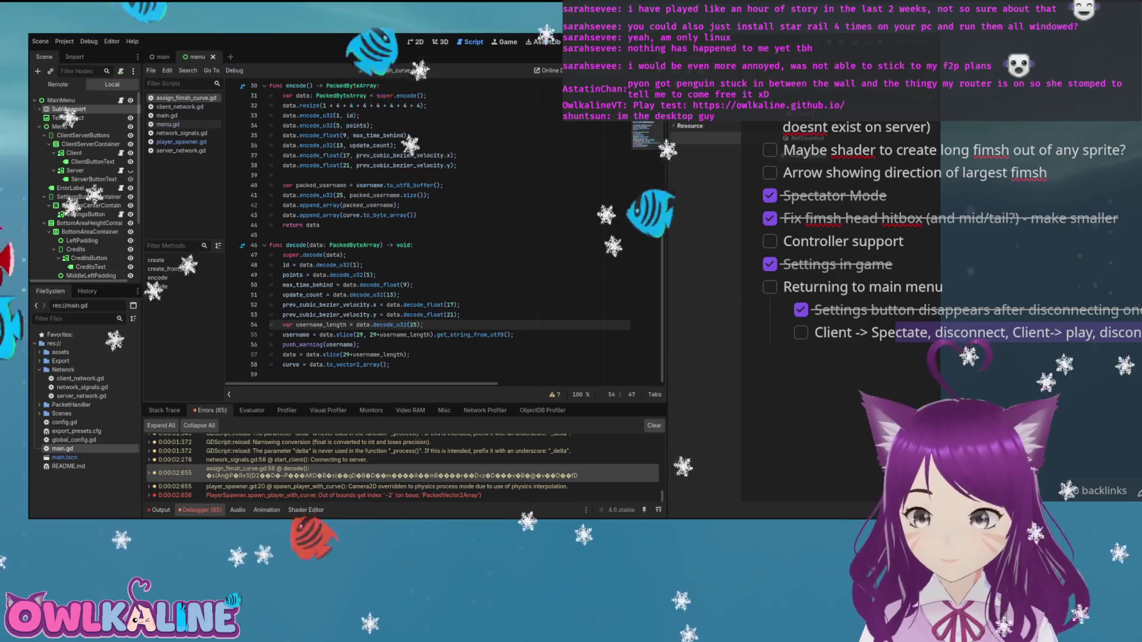
Compare the velocity decode offsets on lines 52–53 with the encode offsets on lines 36–37.
click(461, 315)
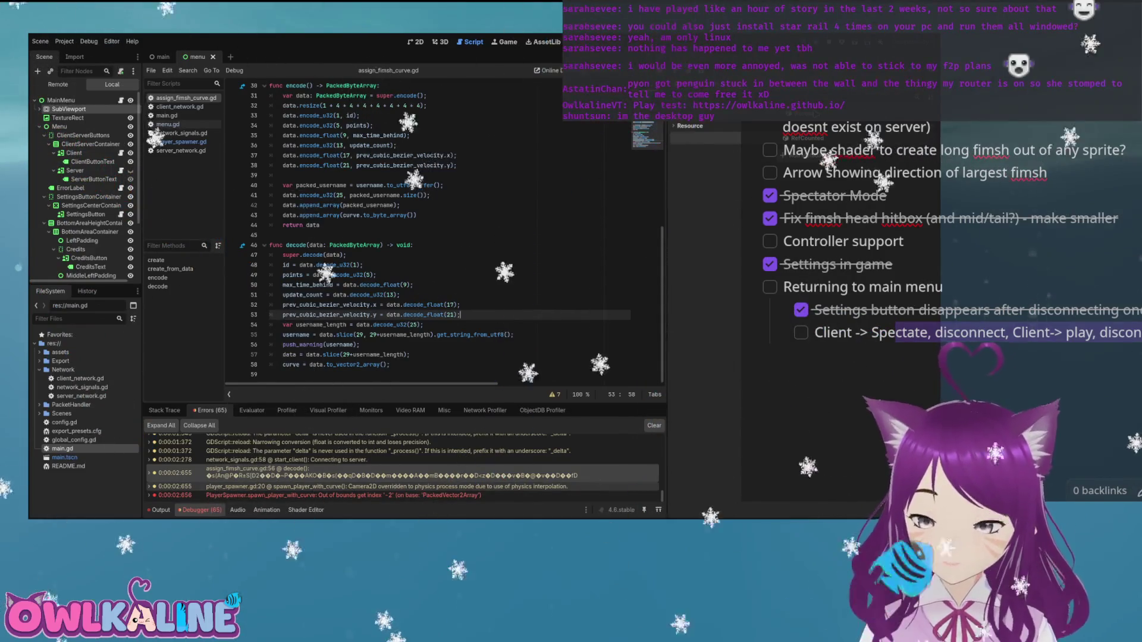
click(460, 305)
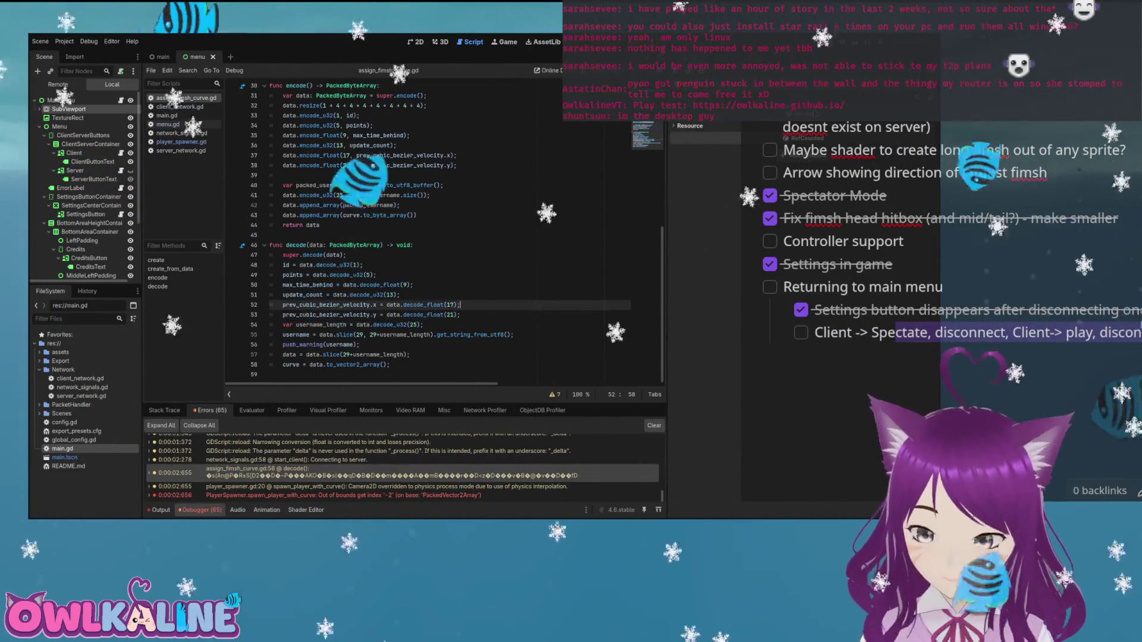
scroll(443, 232, up, 1)
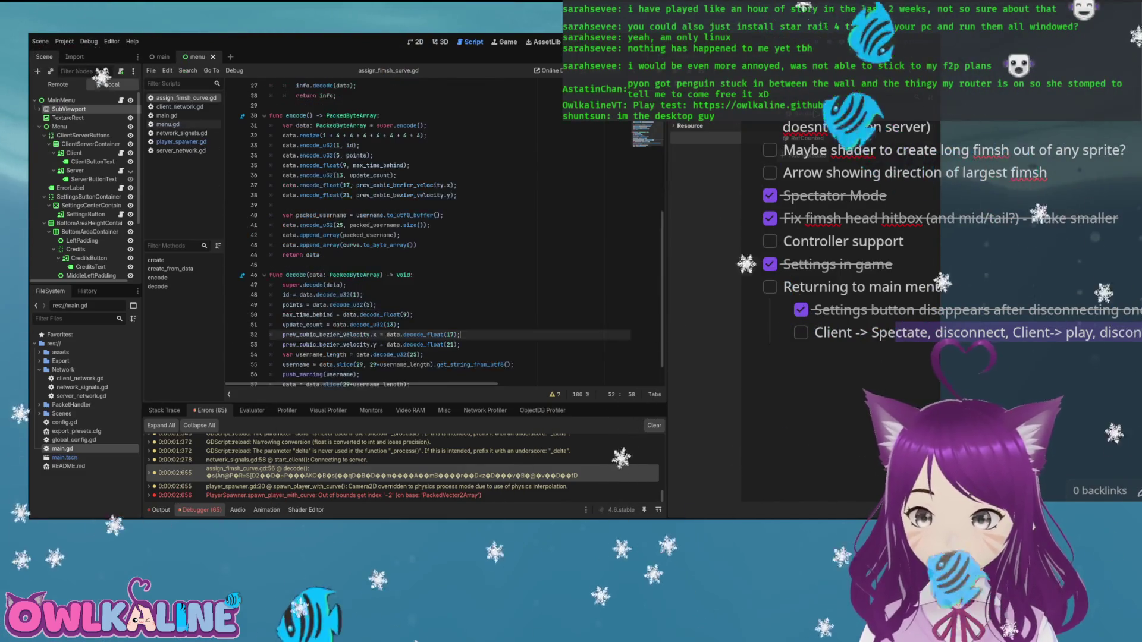
scroll(443, 232, down, 1)
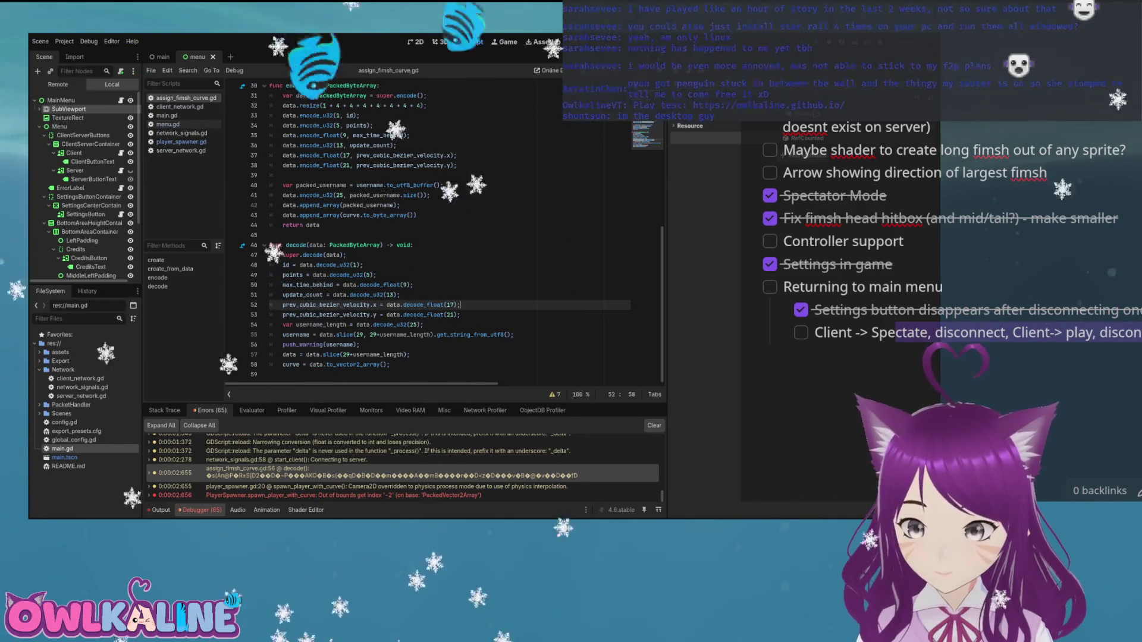
click(367, 146)
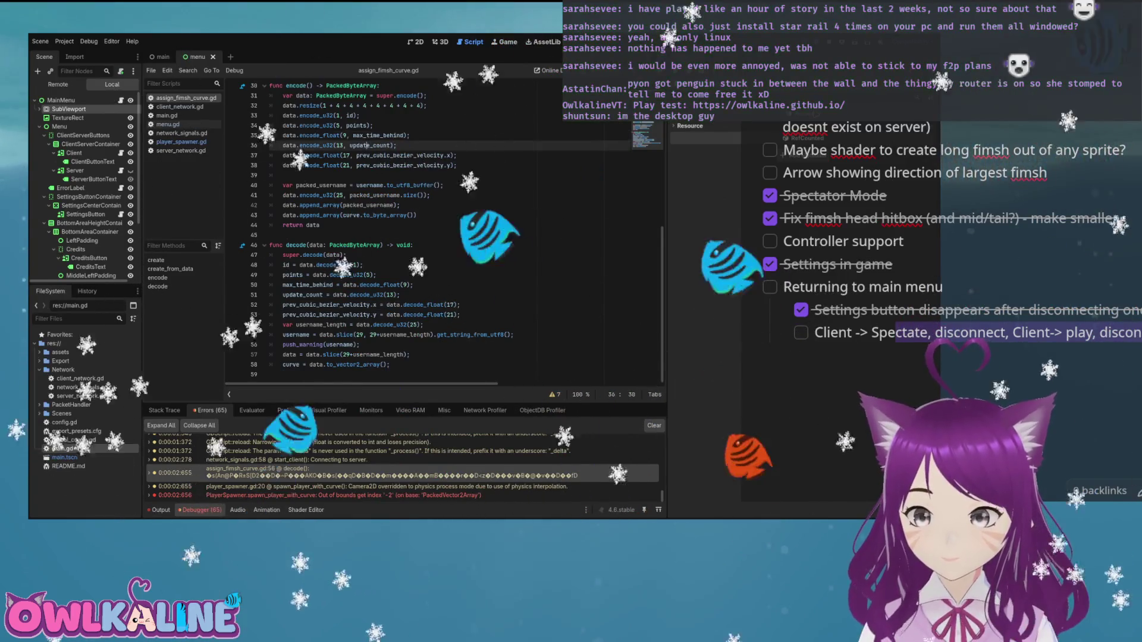
click(418, 156)
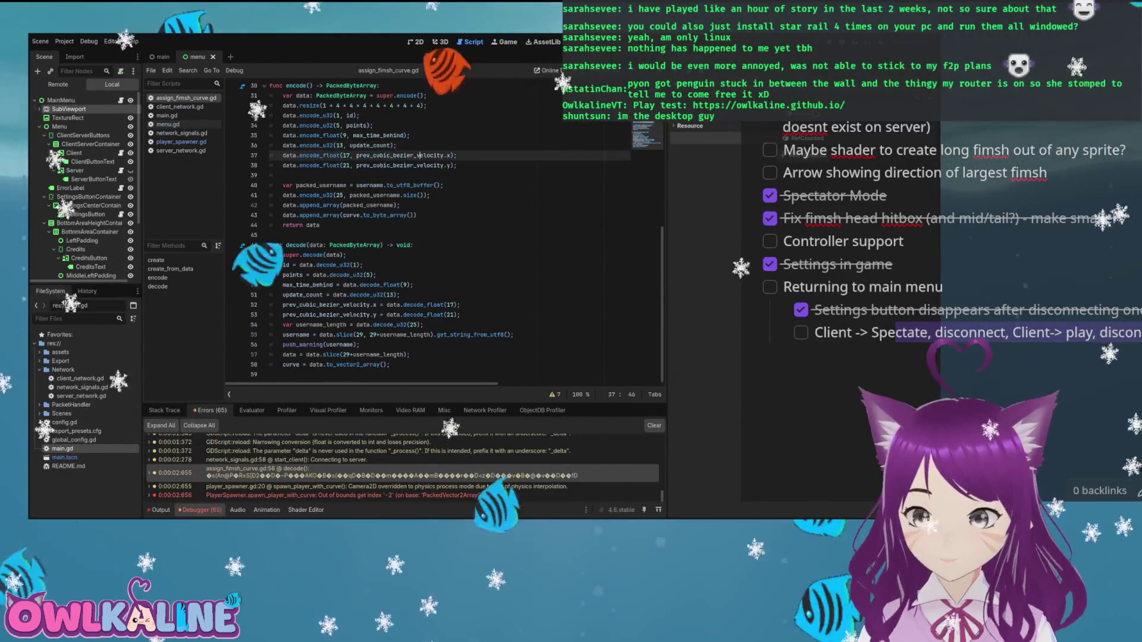